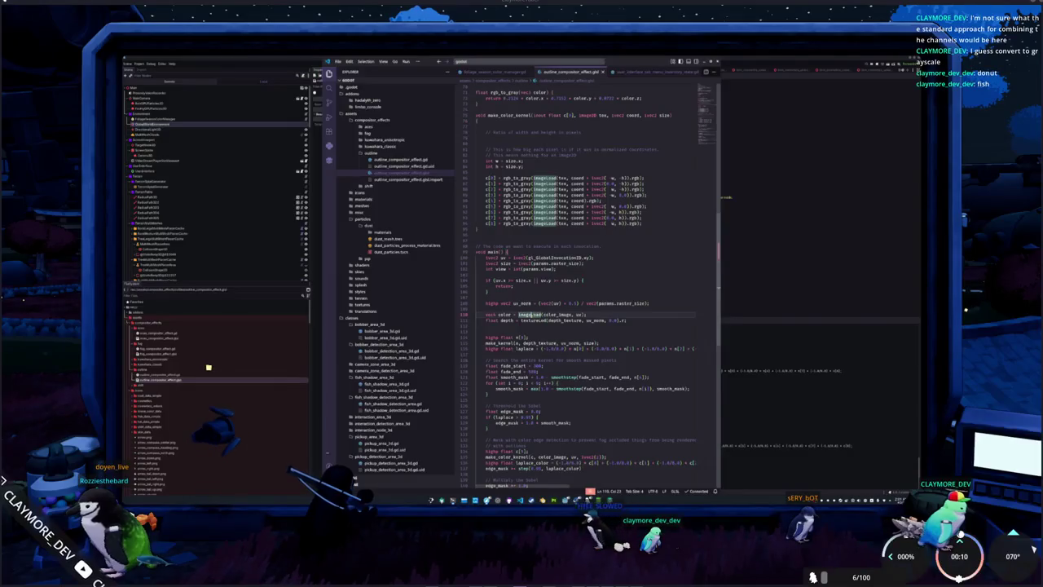
Step: Remove make_color_kernel's image2D tex parameter and change its nine tex references to color_image
scroll(587, 285, "down", 4)
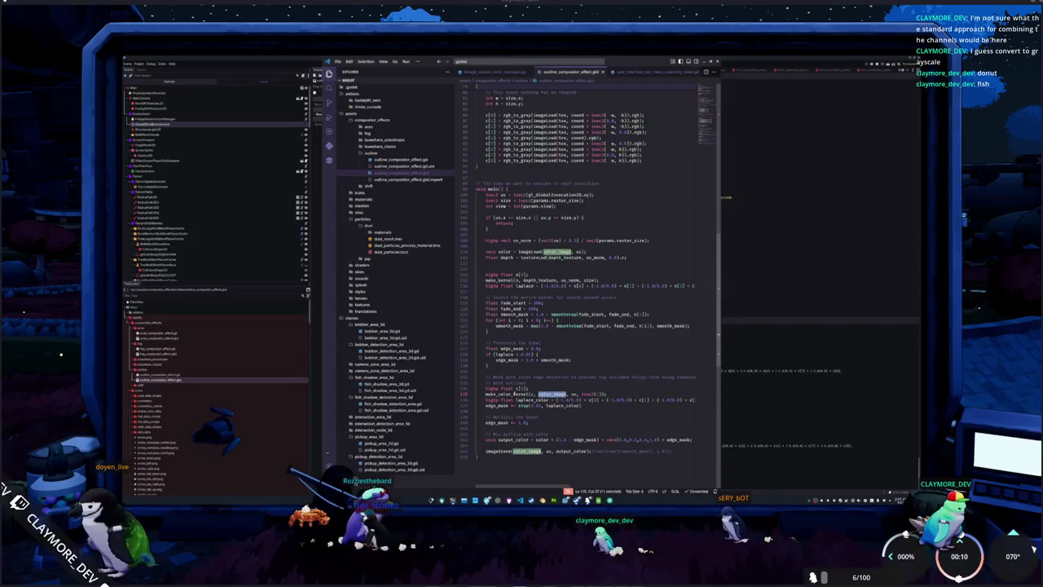
scroll(587, 286, "up", 5)
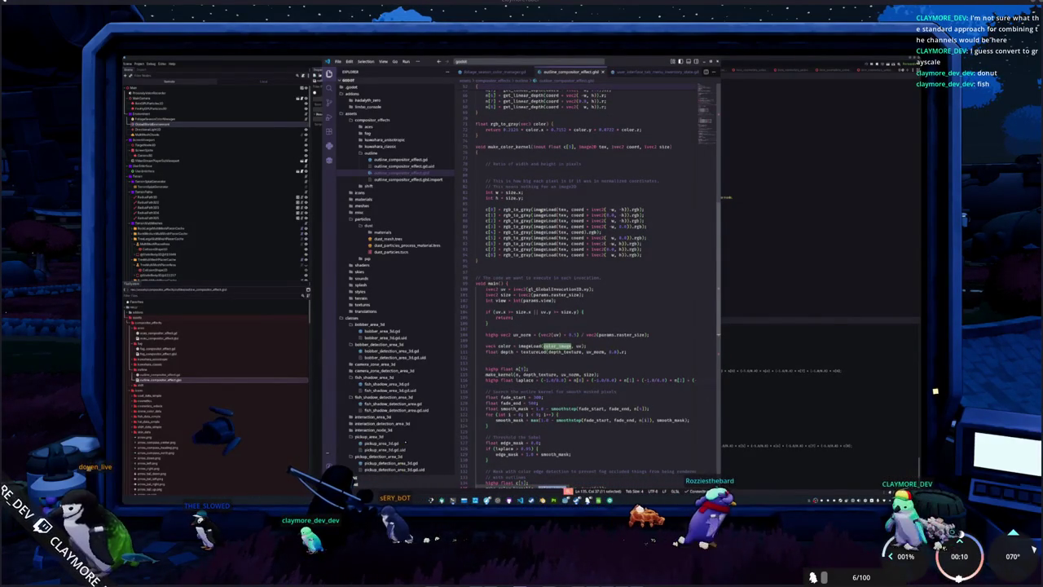
double_click(545, 210)
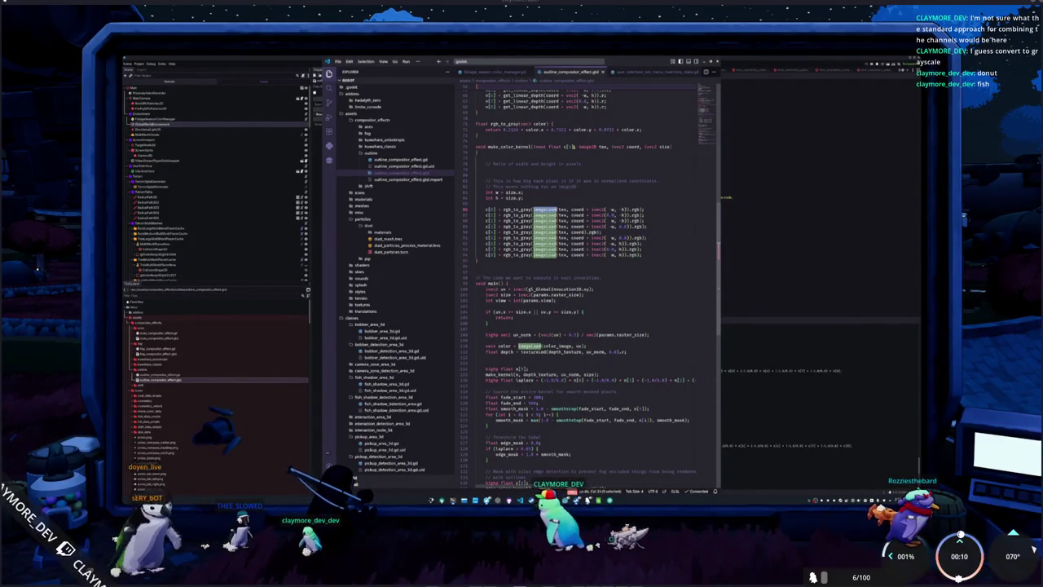
left_click_drag(607, 147, 575, 147)
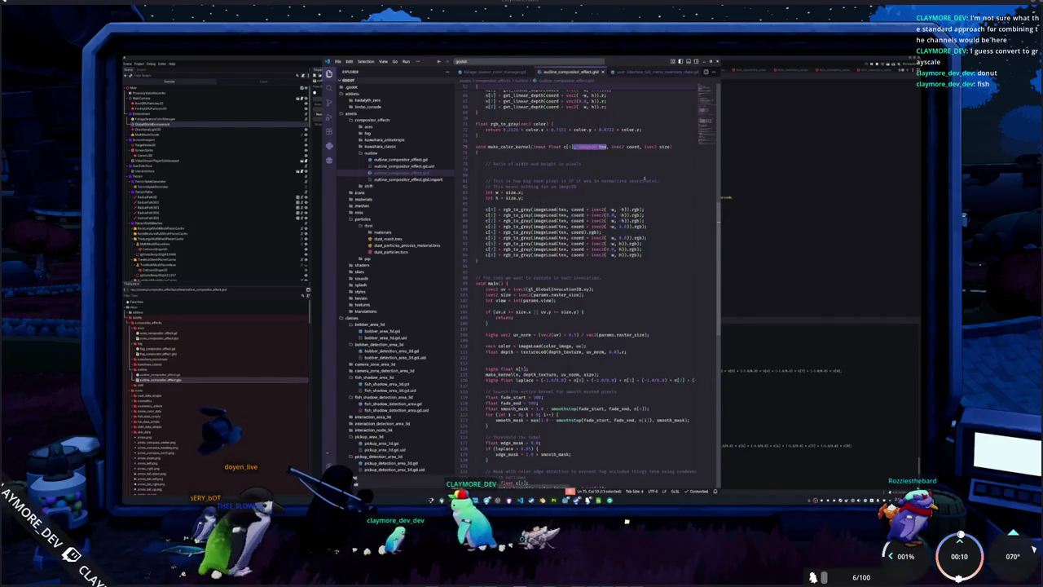
key("BackSpace")
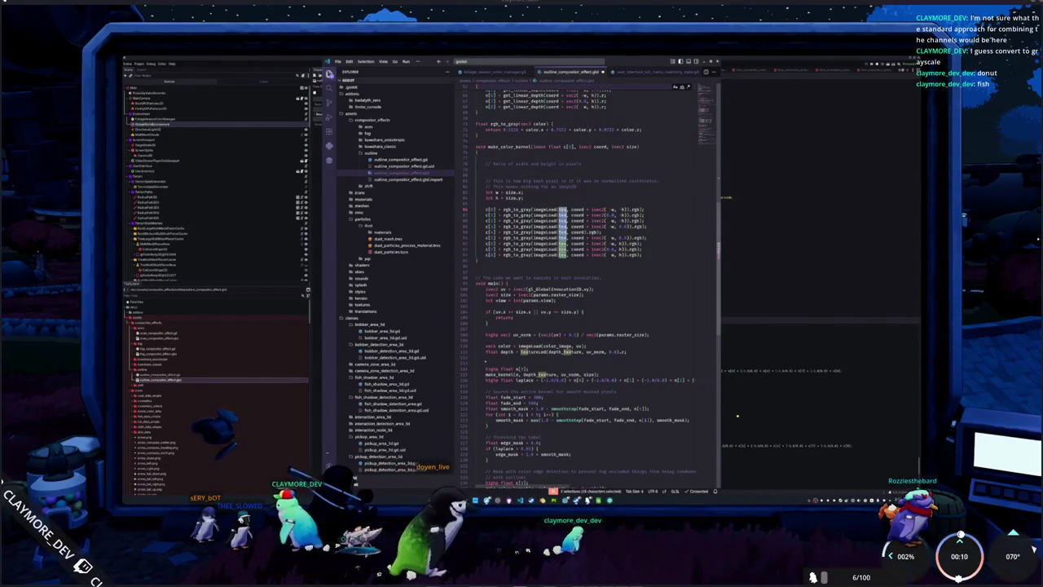
type("color")
type("_image")
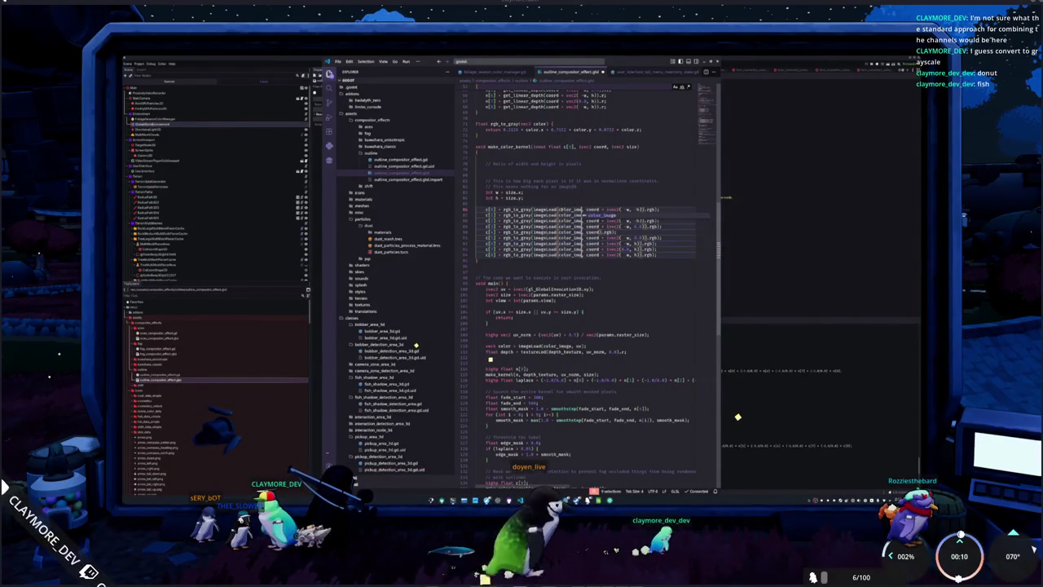
key("alt+Tab")
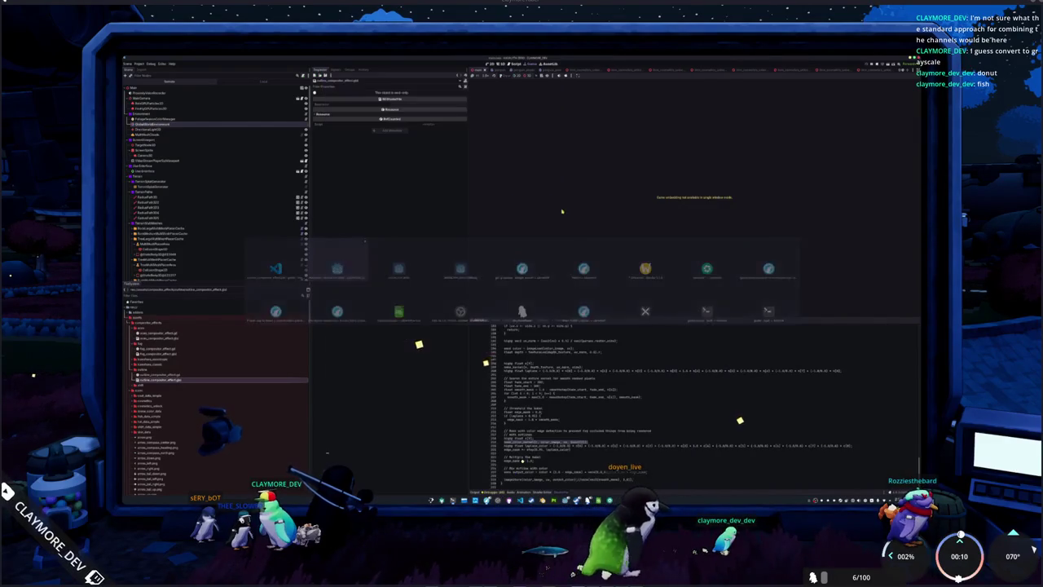
Step: Read Godot's shader parse error and delete the extra color_image argument from the make_color_kernel call
scroll(562, 340, "up", 20)
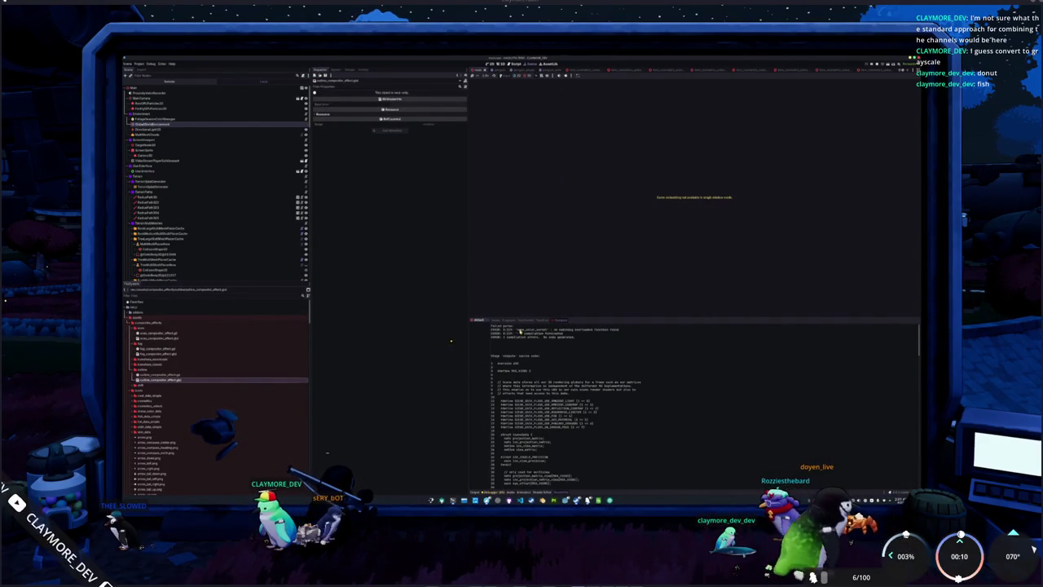
left_click_drag(540, 330, 613, 329)
key("alt+Tab")
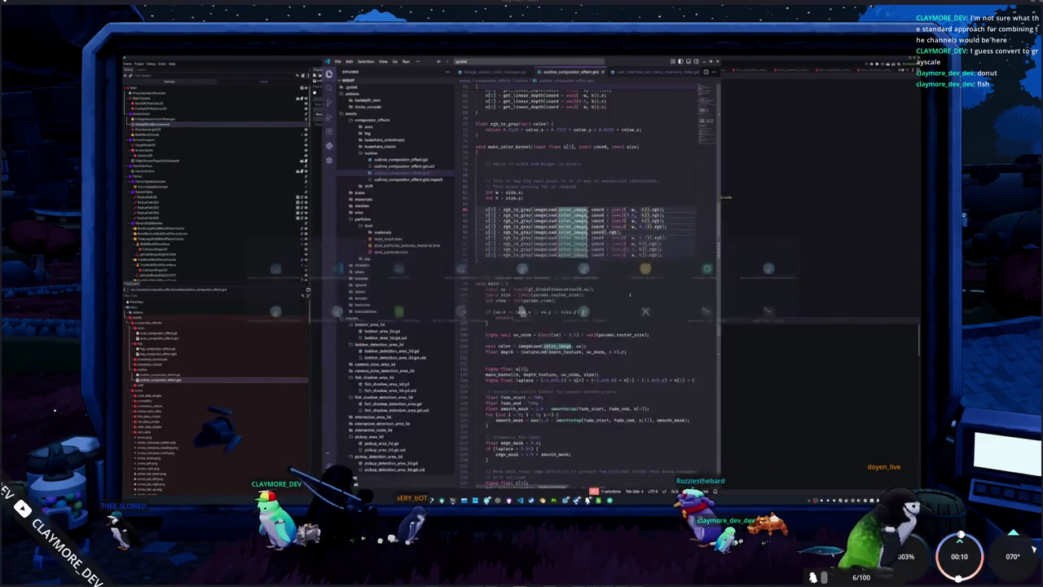
key("ctrl+End")
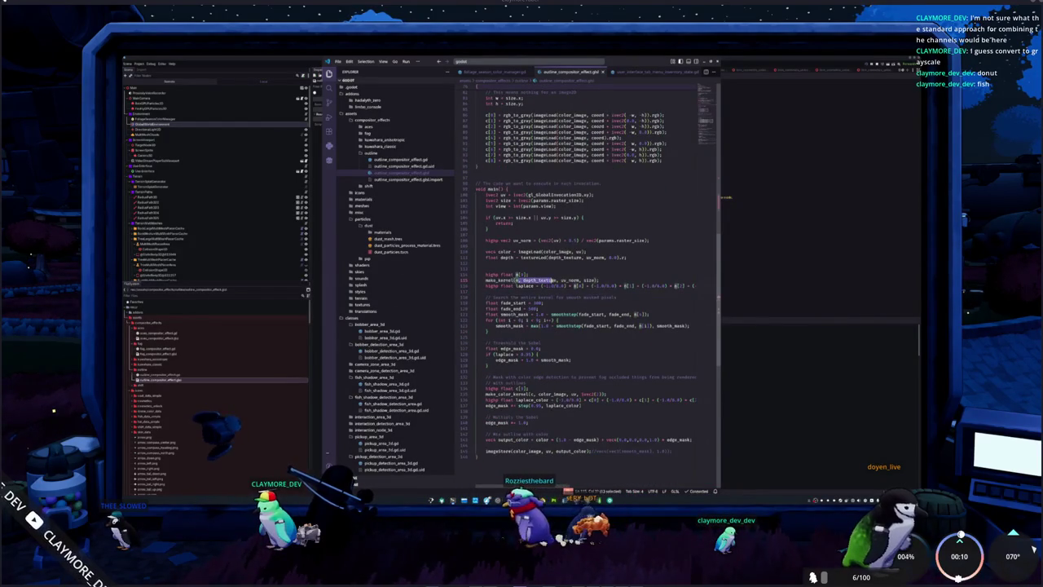
left_click_drag(531, 395, 563, 394)
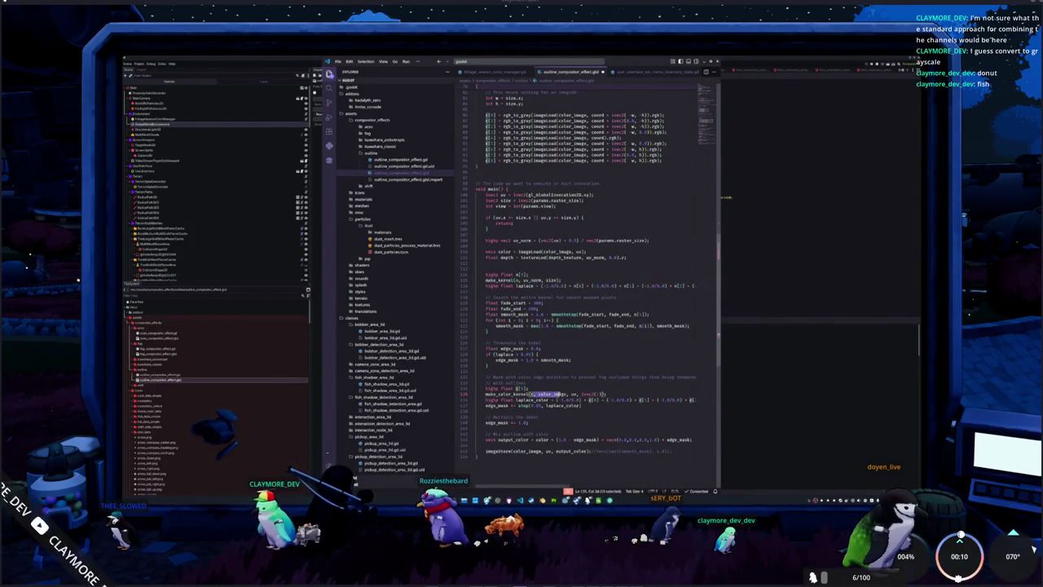
scroll(587, 277, "up", 10)
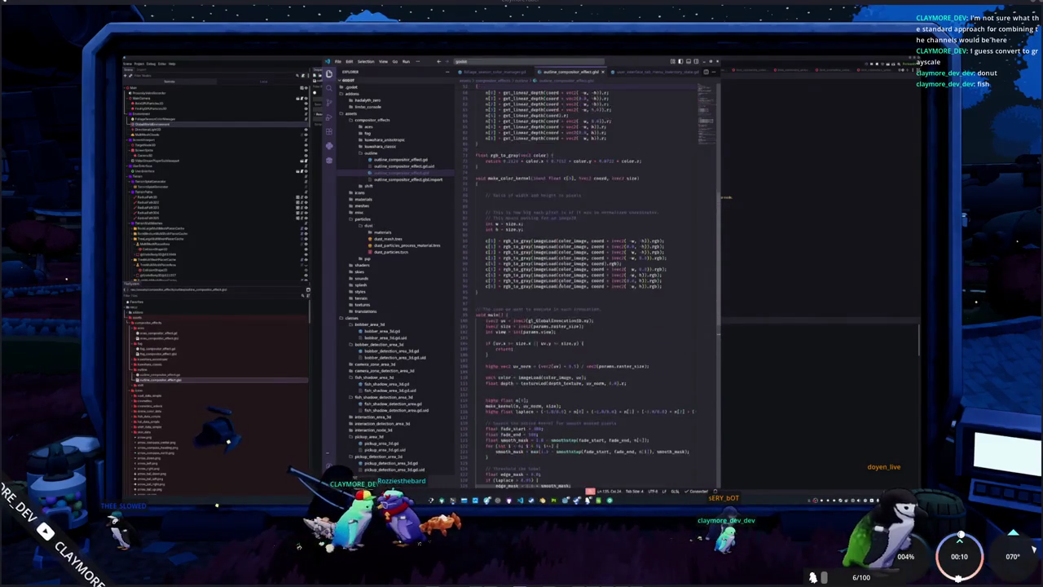
scroll(545, 232, "up", 2)
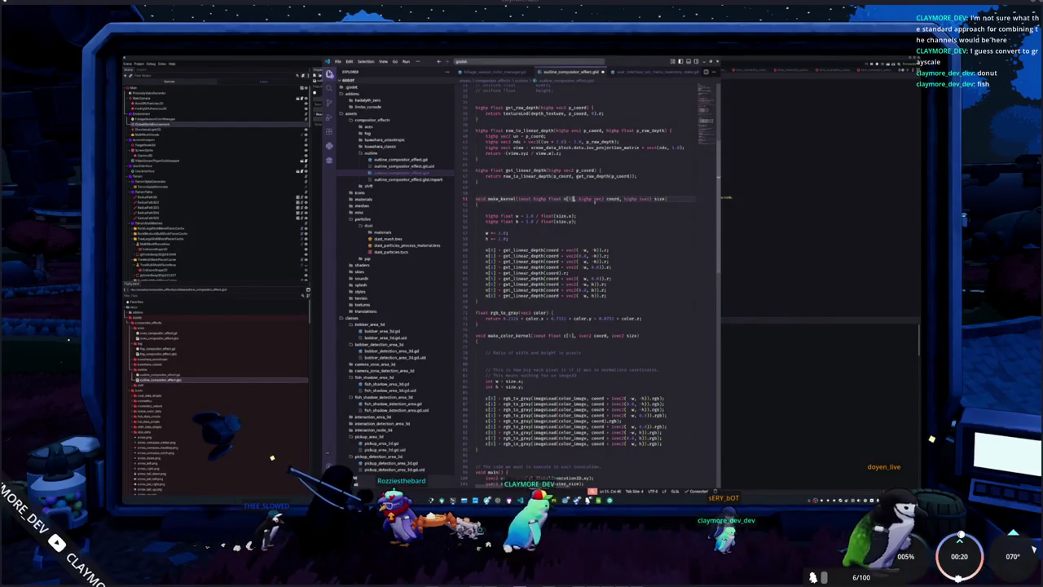
Step: Recheck Godot's output to confirm the outline shader now compiles without errors
key("alt+Tab")
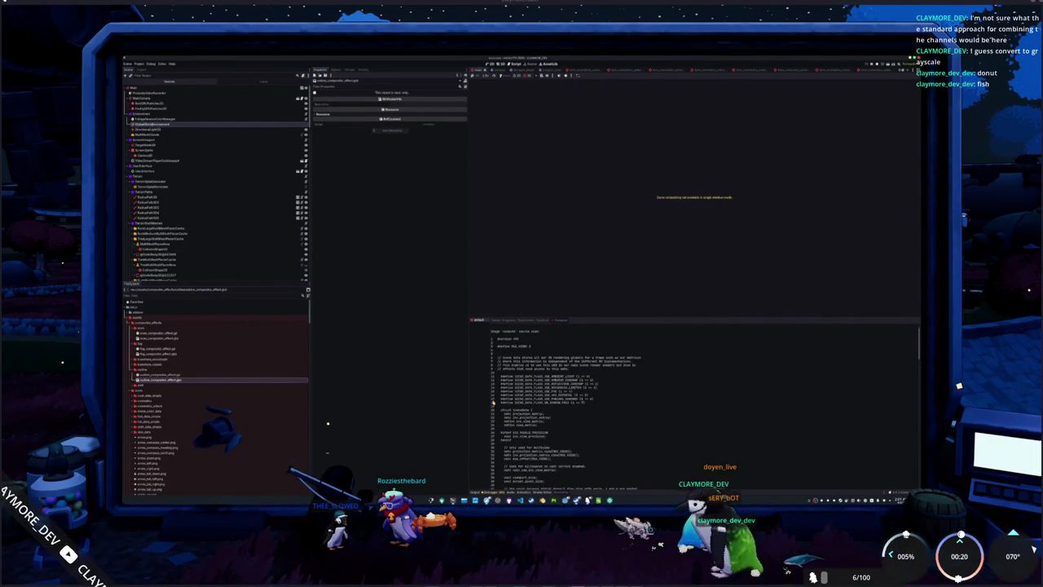
scroll(500, 415, "down", 2)
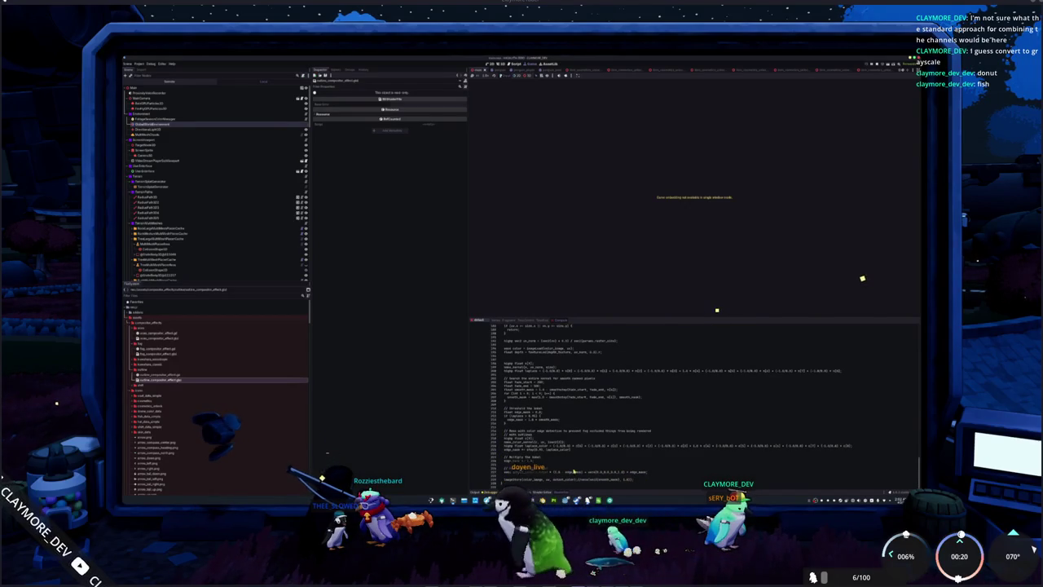
key("alt+Tab")
scroll(568, 402, "down", 5)
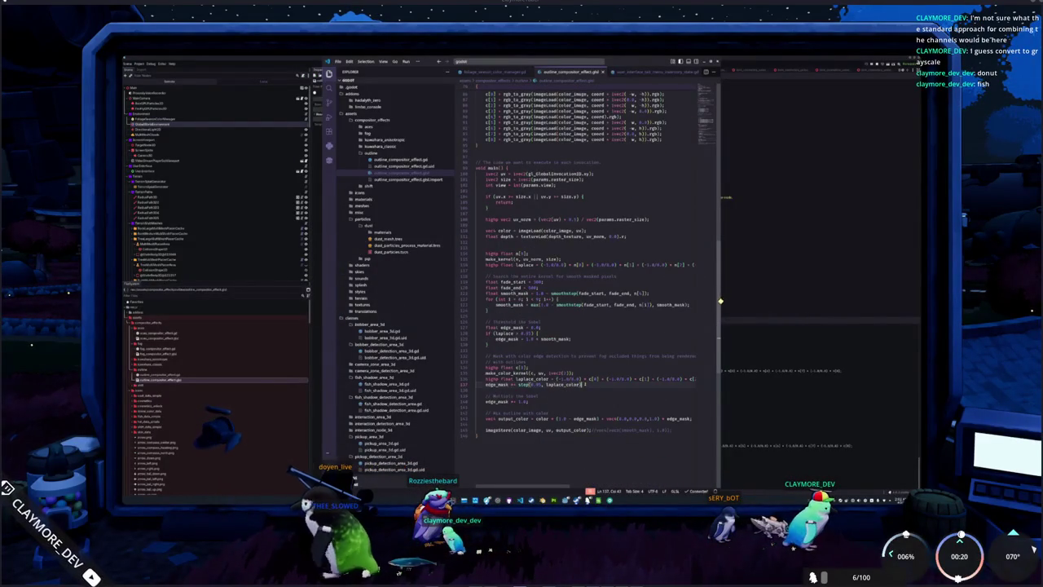
key("alt+Tab")
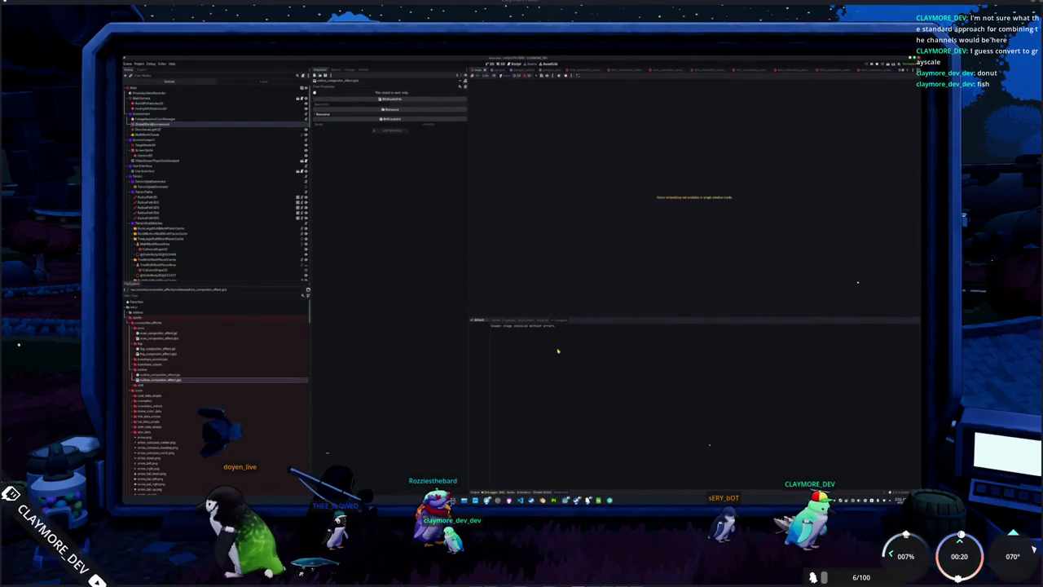
Step: Run the game and enable Fog on the WorldEnvironment node
key("F5")
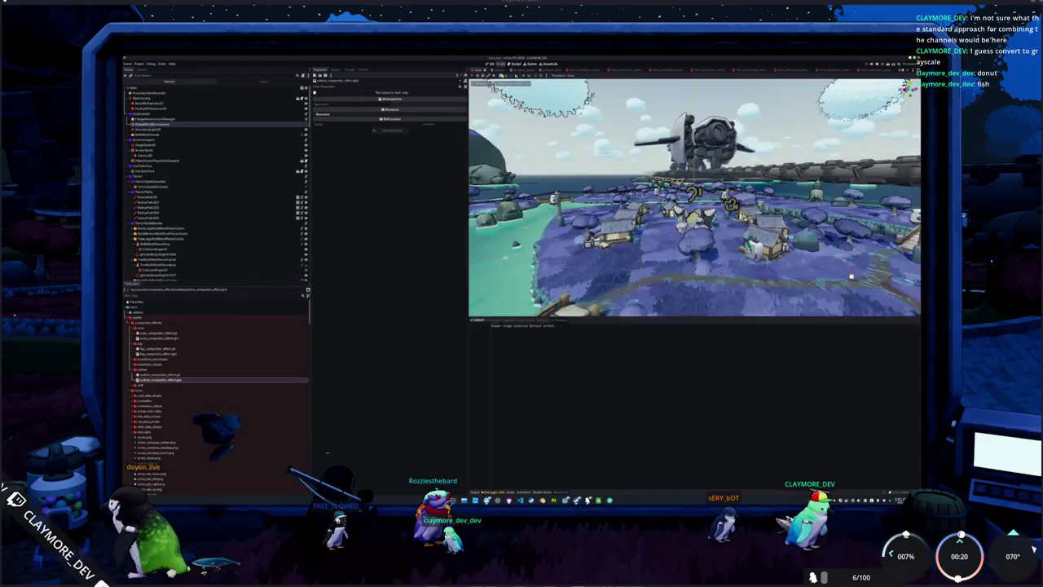
left_click(167, 119)
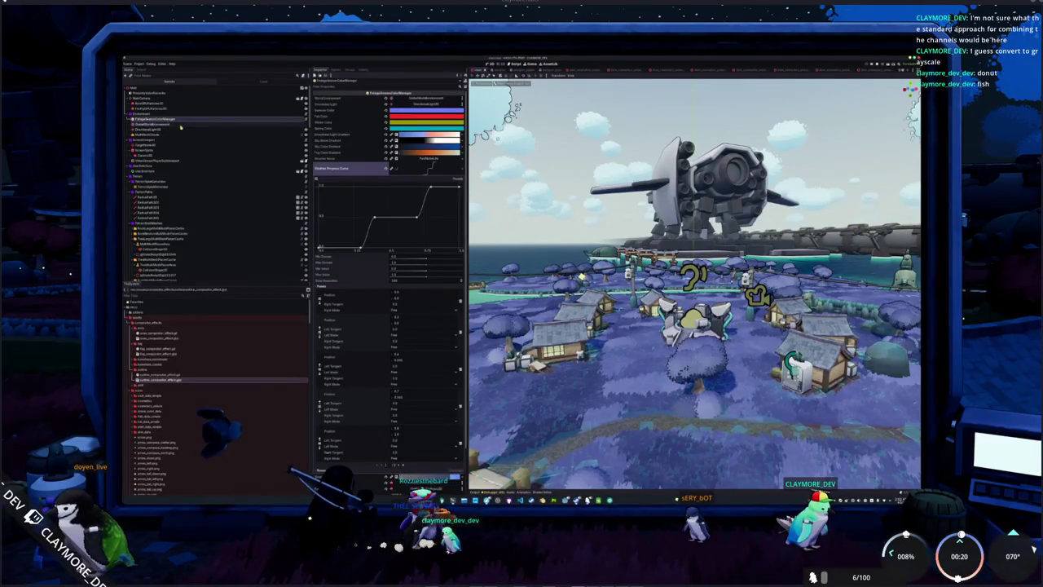
left_click(183, 124)
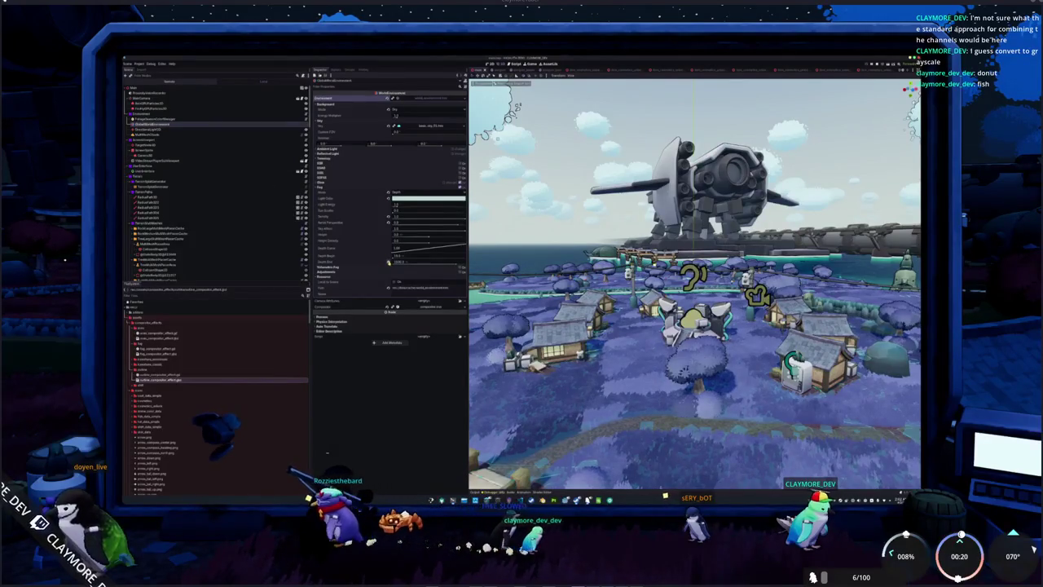
left_click(388, 262)
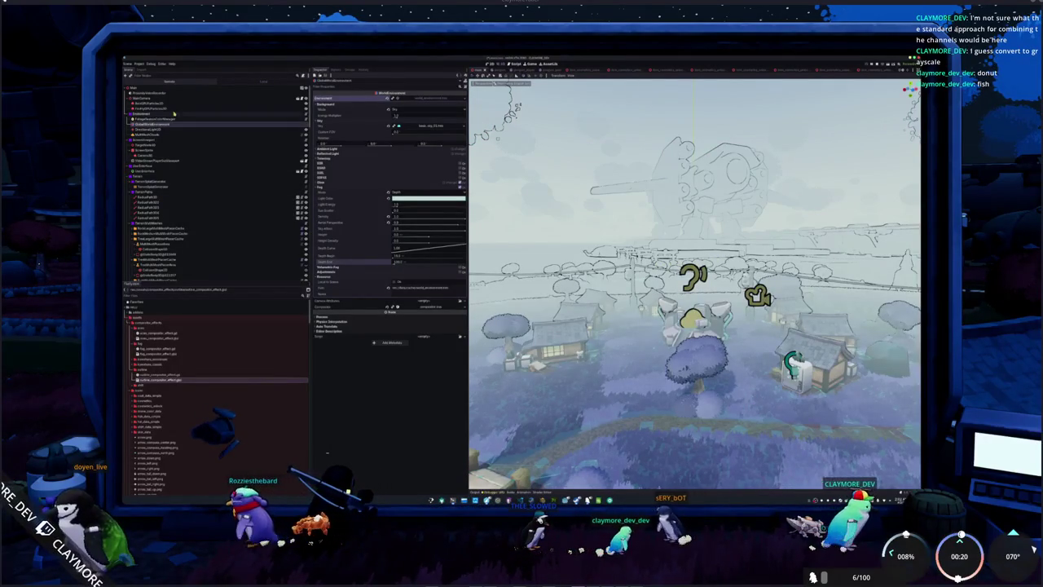
Step: Disable the outline effect under Compositor > Compositor Effects to compare the scene
left_click(432, 307)
left_click(432, 313)
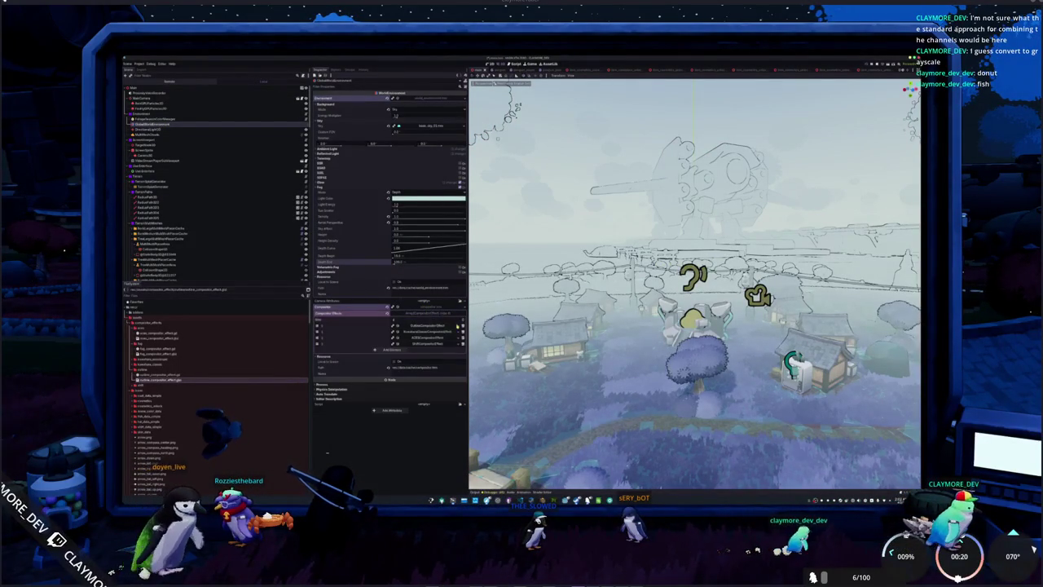
left_click(432, 334)
left_click(429, 356)
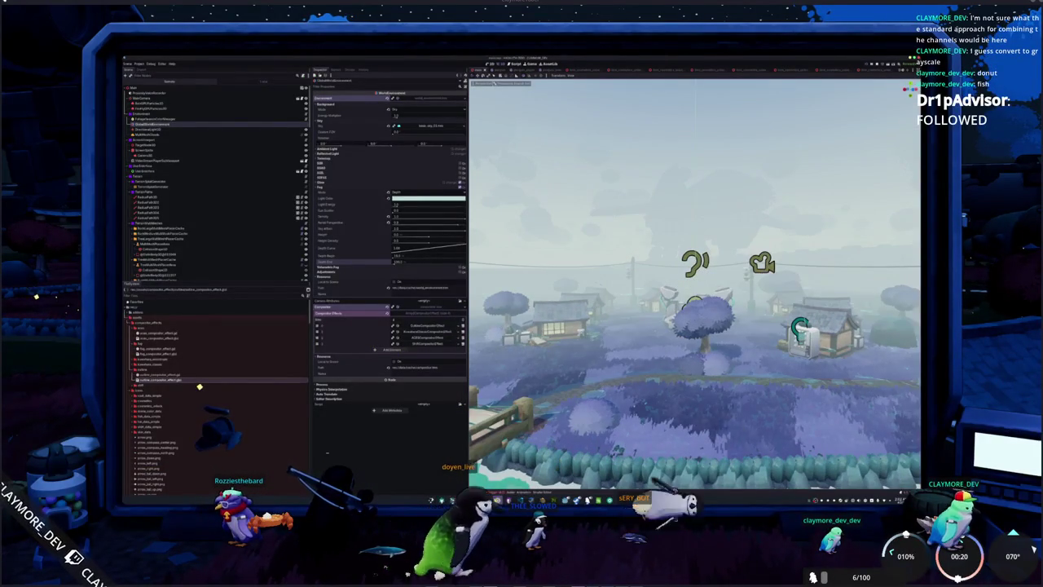
key("alt+Tab")
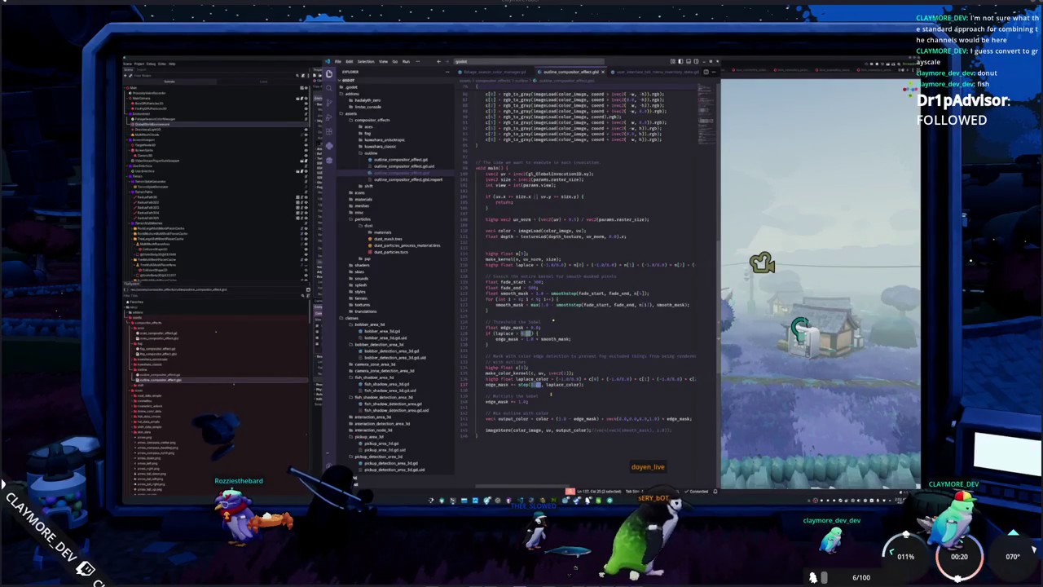
Step: Check the compositor effect slot options and review the shader's 0.5 edge threshold and variable uses
key("alt+Tab")
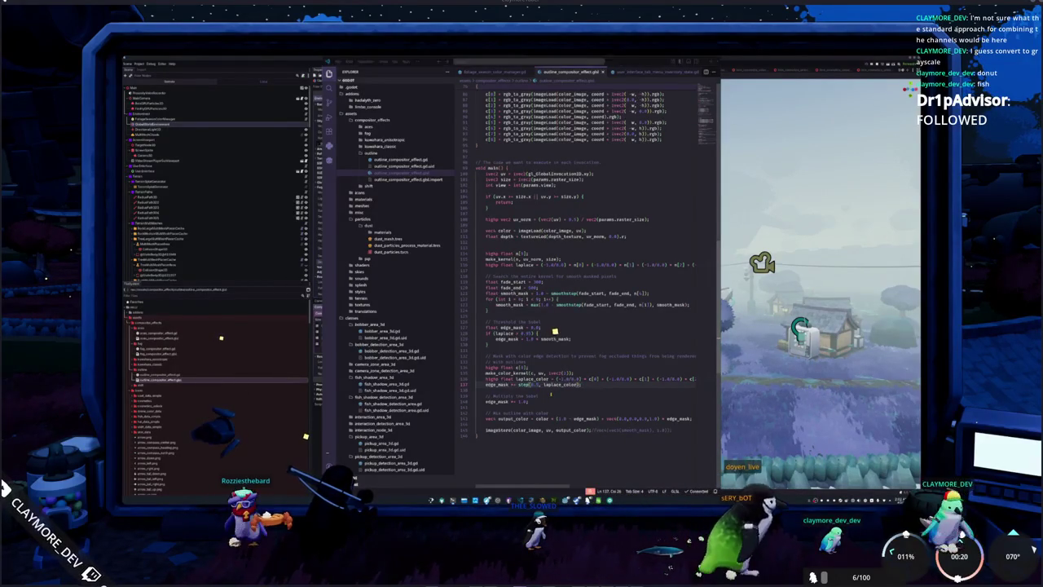
left_click(430, 329)
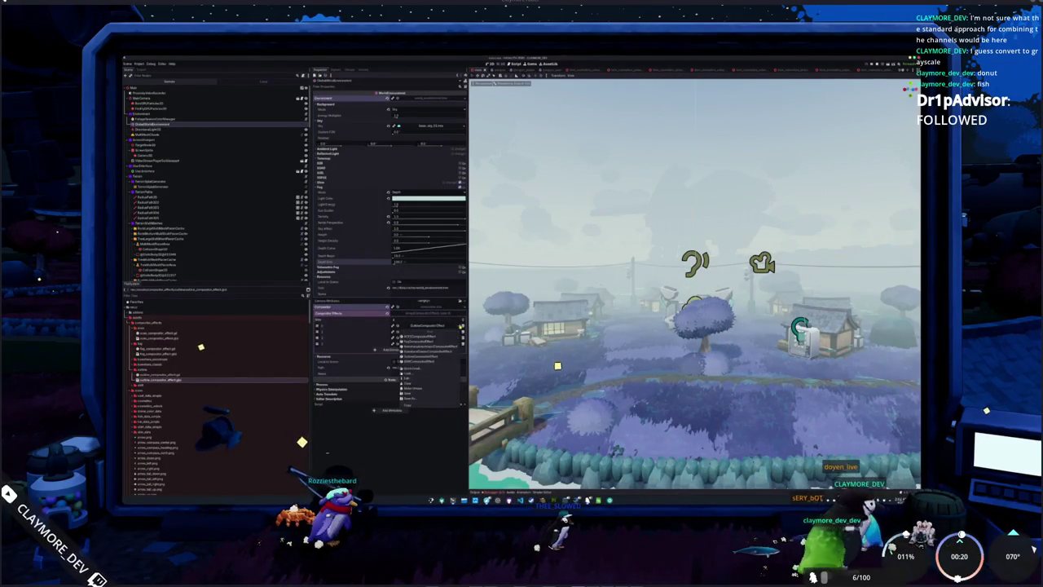
left_click(430, 361)
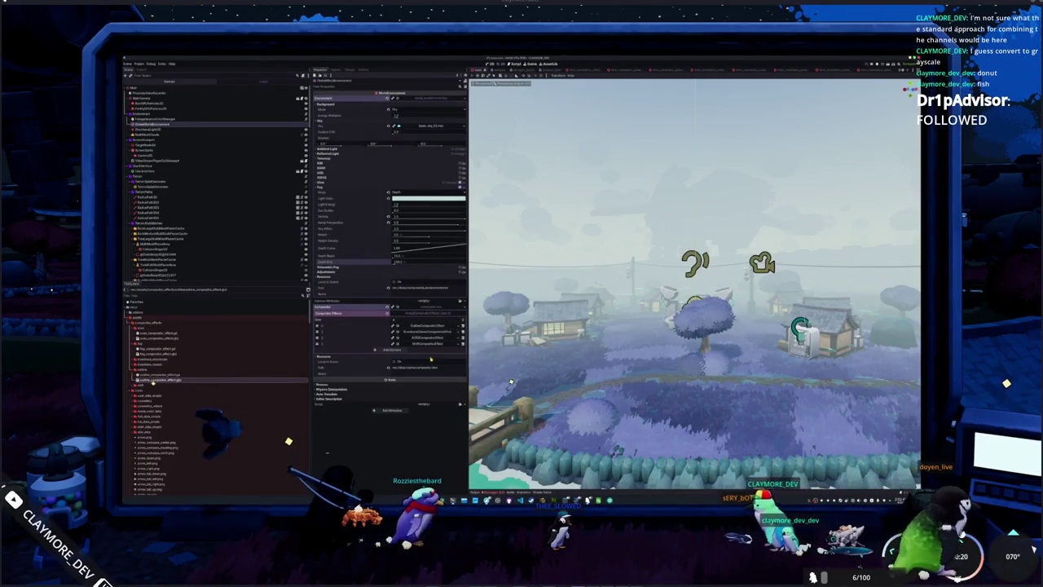
key("alt+Tab")
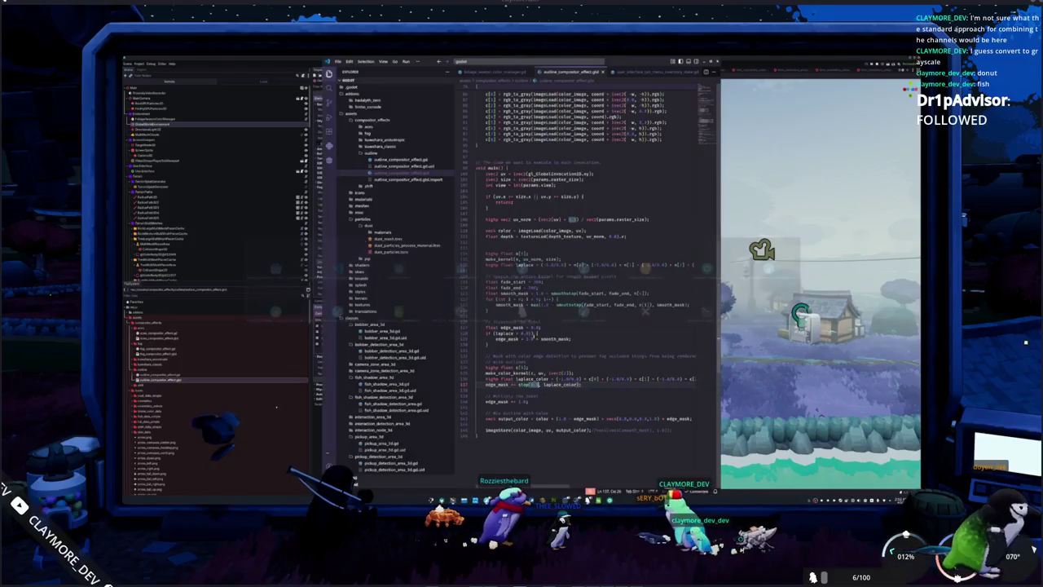
left_click(520, 384)
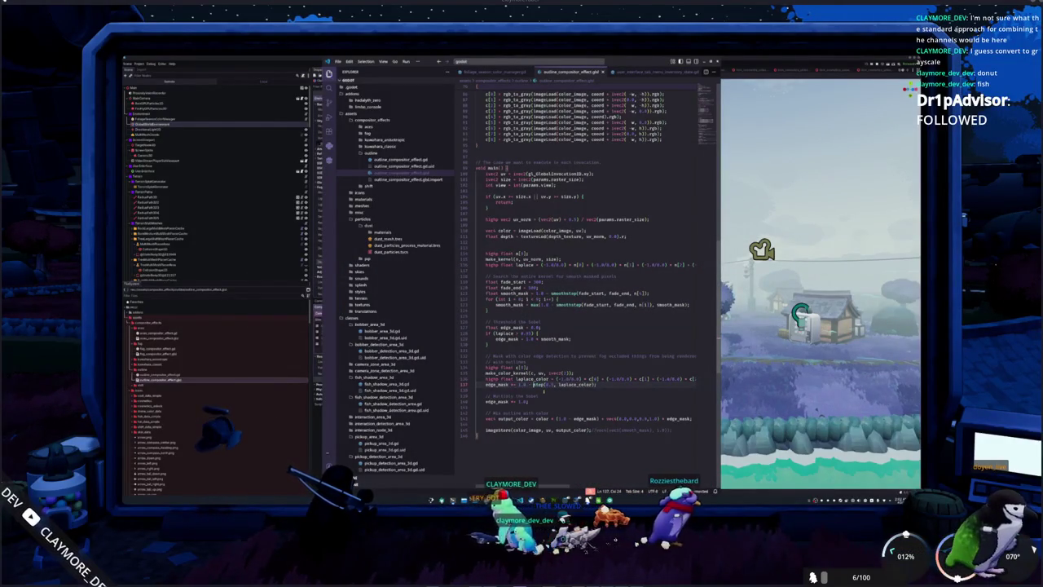
key("alt+Tab")
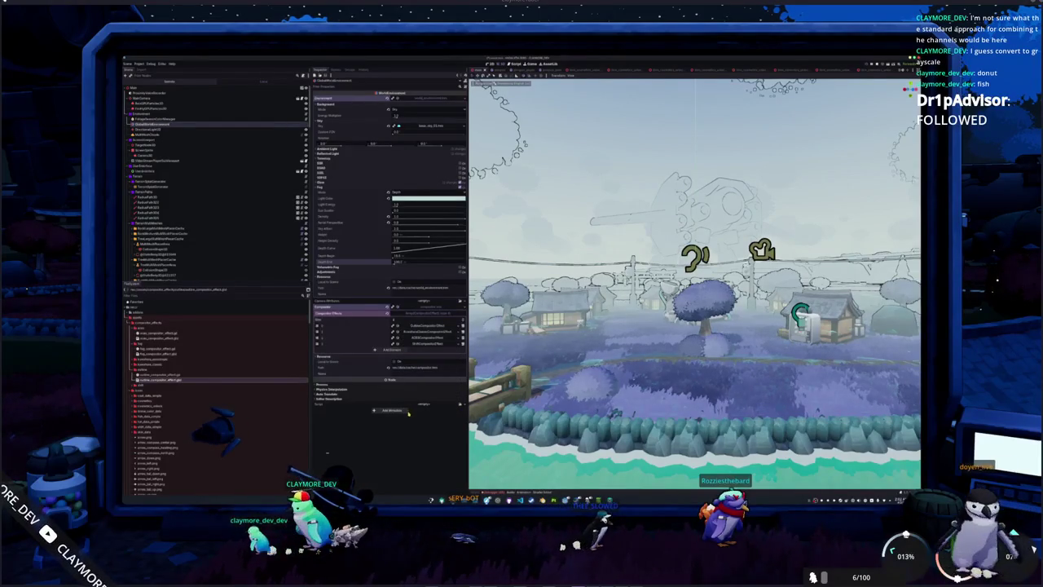
key("alt+Tab")
double_click(550, 384)
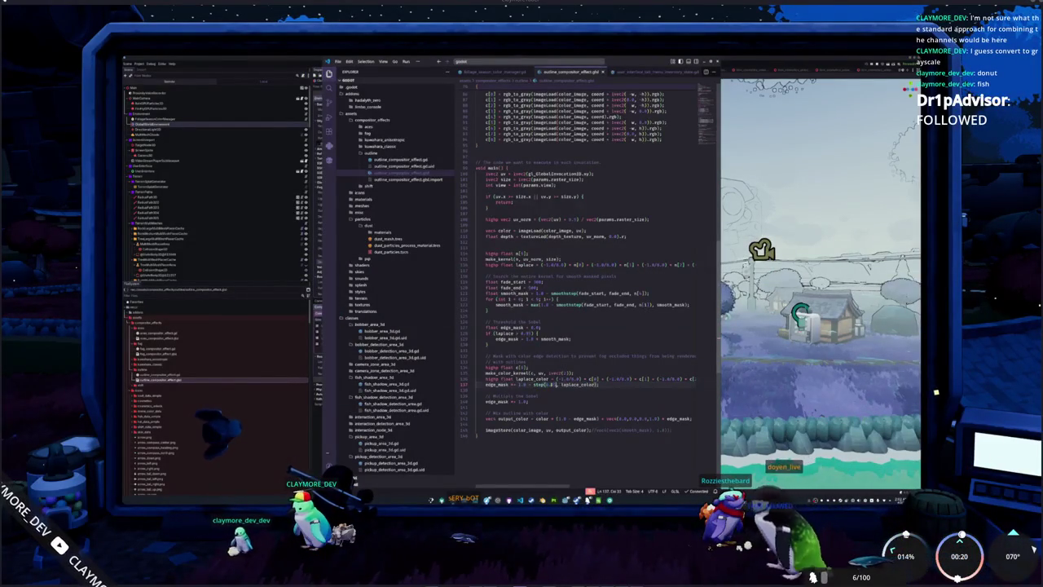
key("alt+Tab")
Step: Add the outline effect to Compositor Effects and expand the first array item
left_click(432, 331)
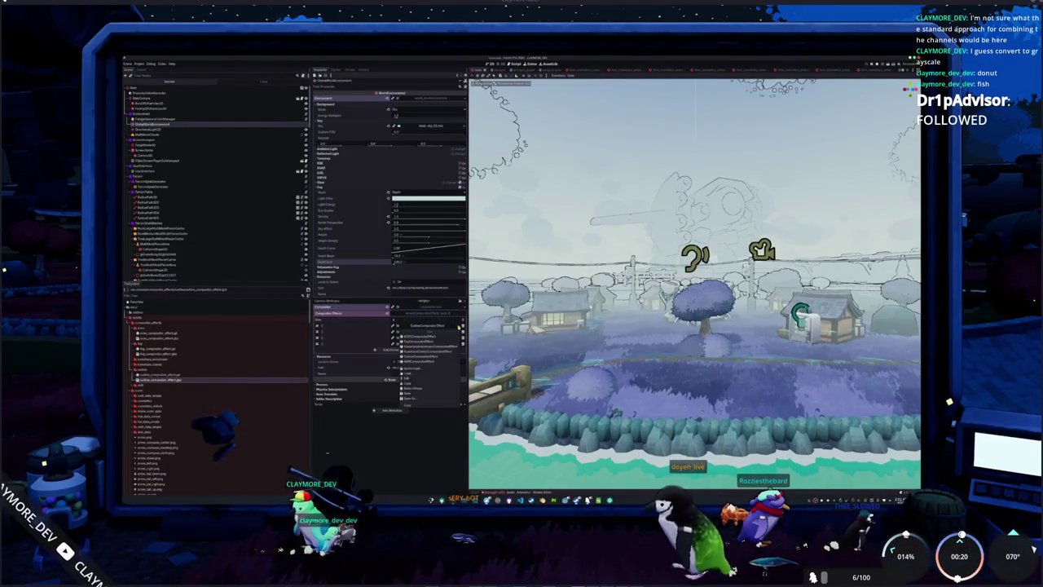
left_click(433, 359)
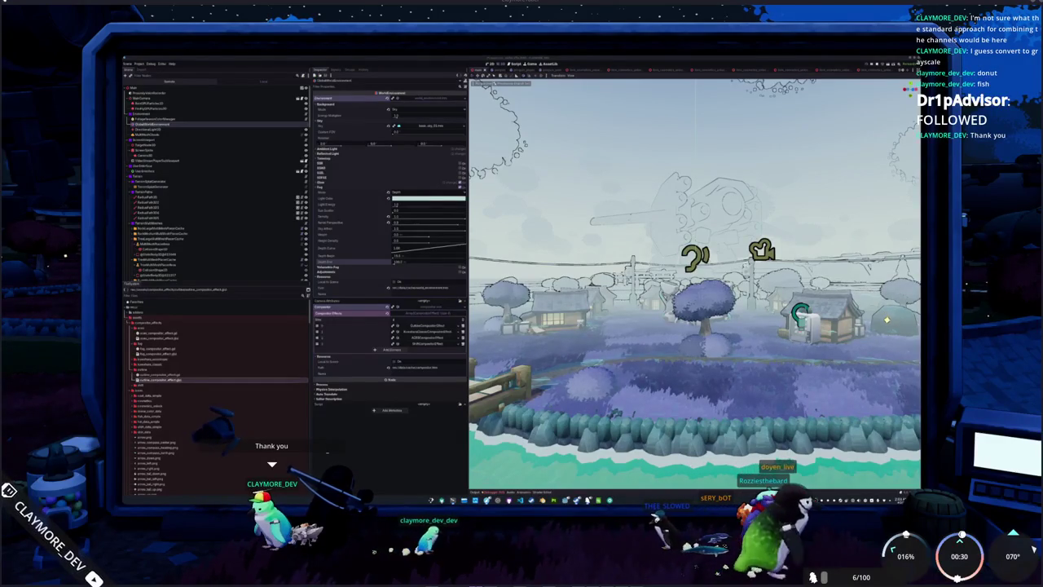
left_click(432, 325)
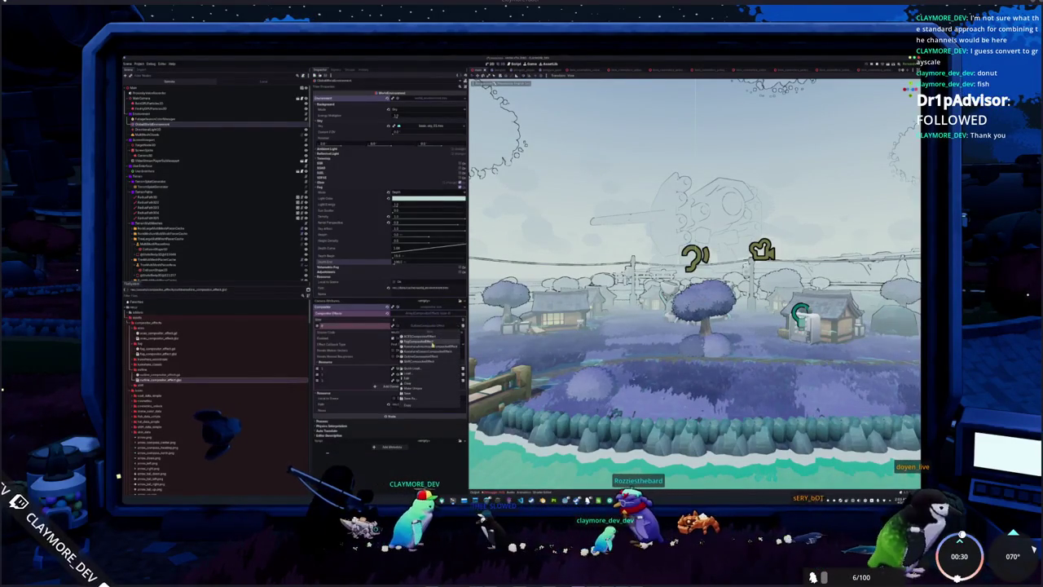
key("alt+Tab")
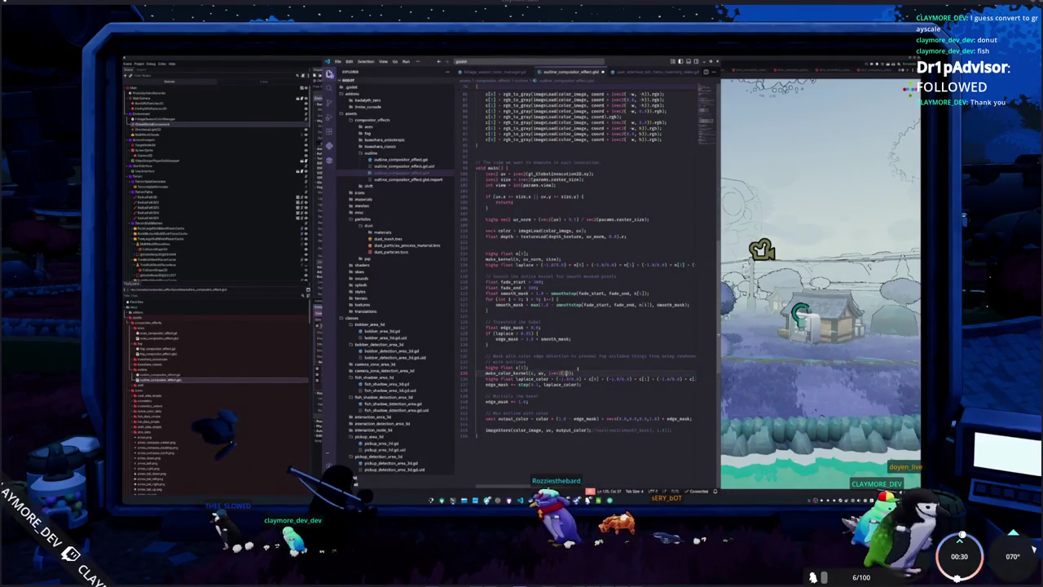
Step: Swap the effect slot's resource, removing the sketch outlines from the scene
key("alt+Tab")
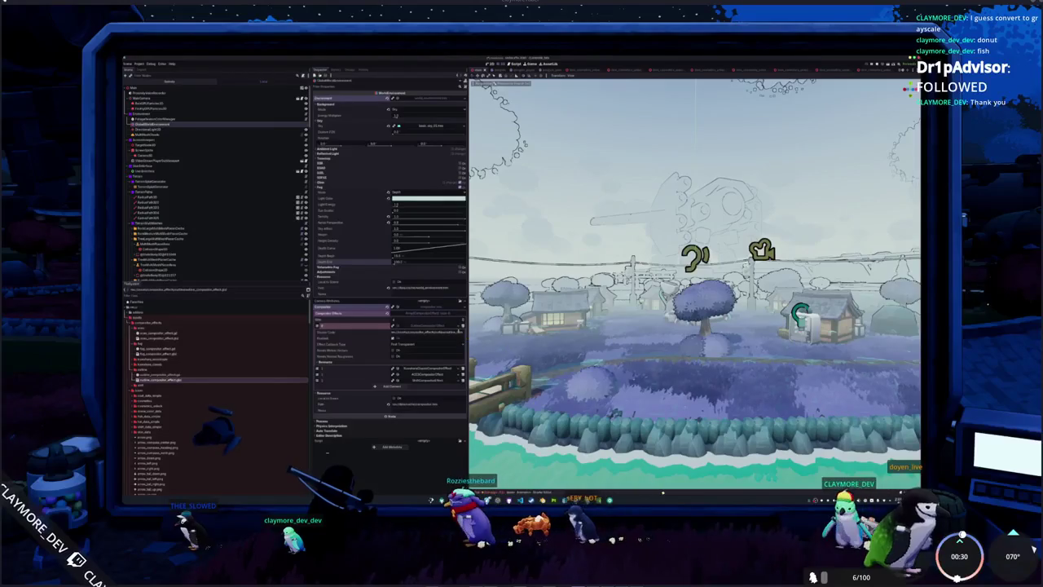
left_click(462, 326)
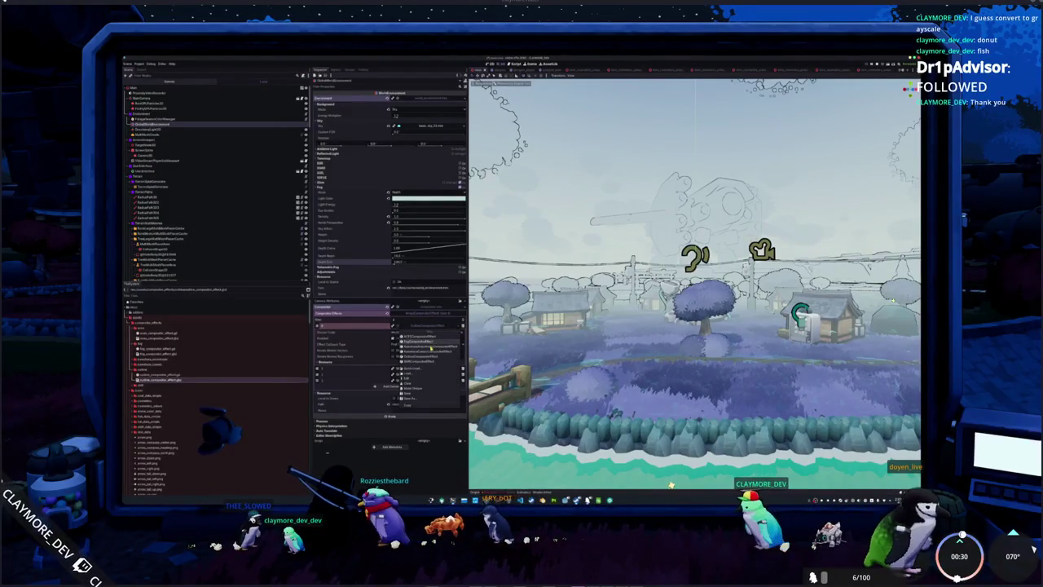
left_click(420, 356)
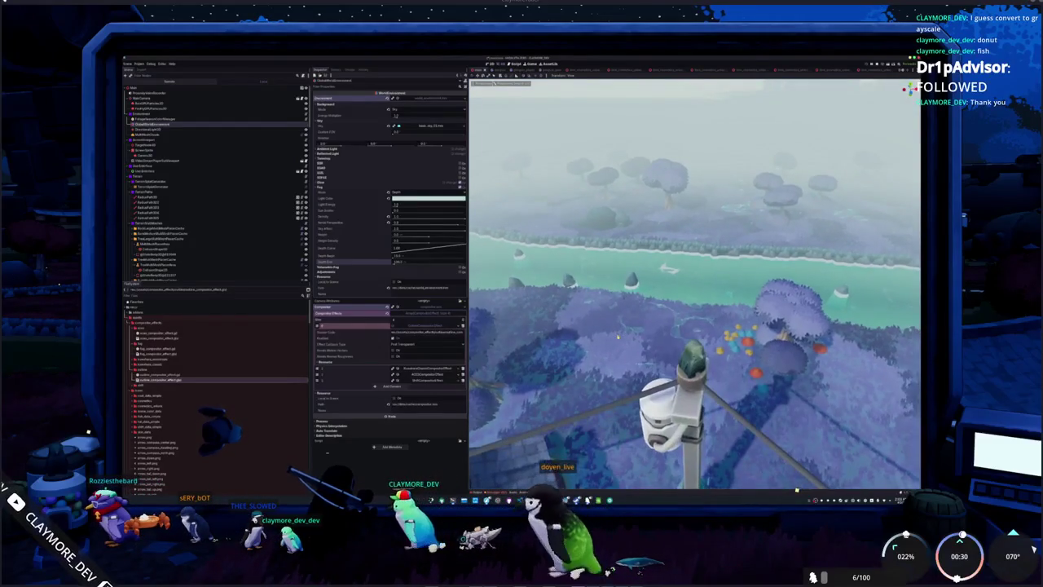
key("alt+Tab")
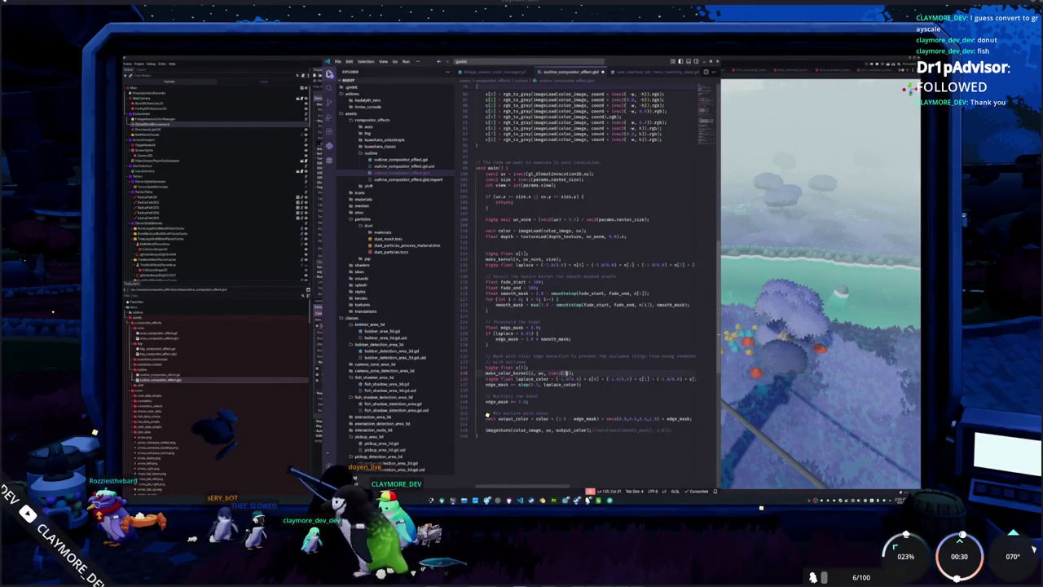
Step: Load a fresh outline effect resource into the effect slot
key("alt+Tab")
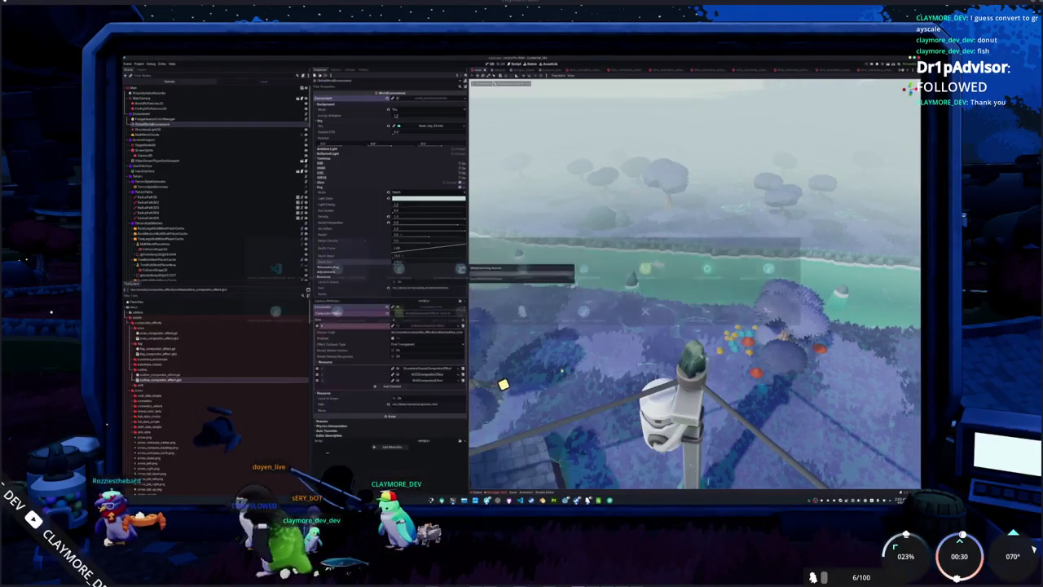
left_click(459, 326)
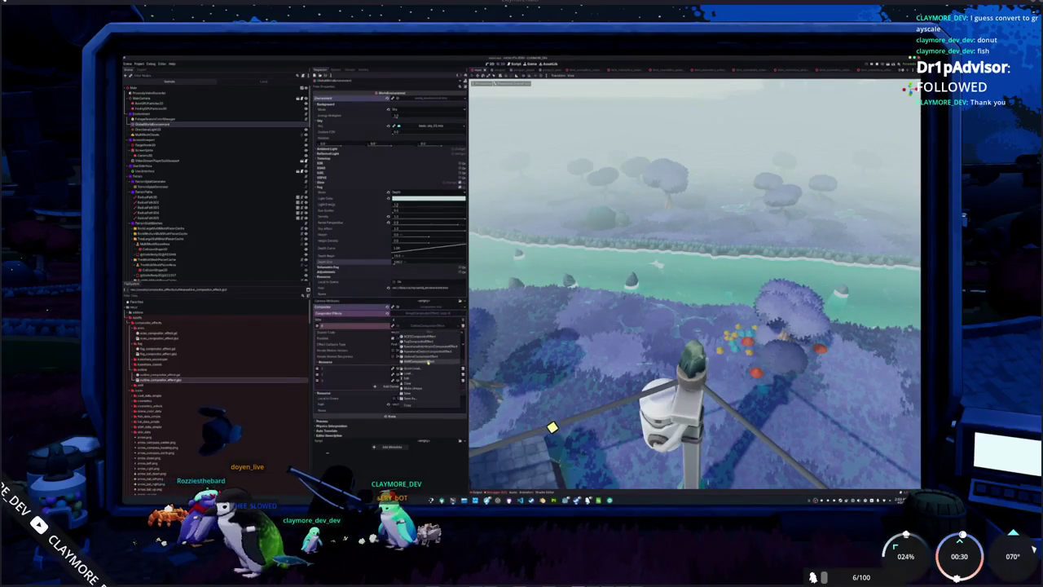
left_click(430, 357)
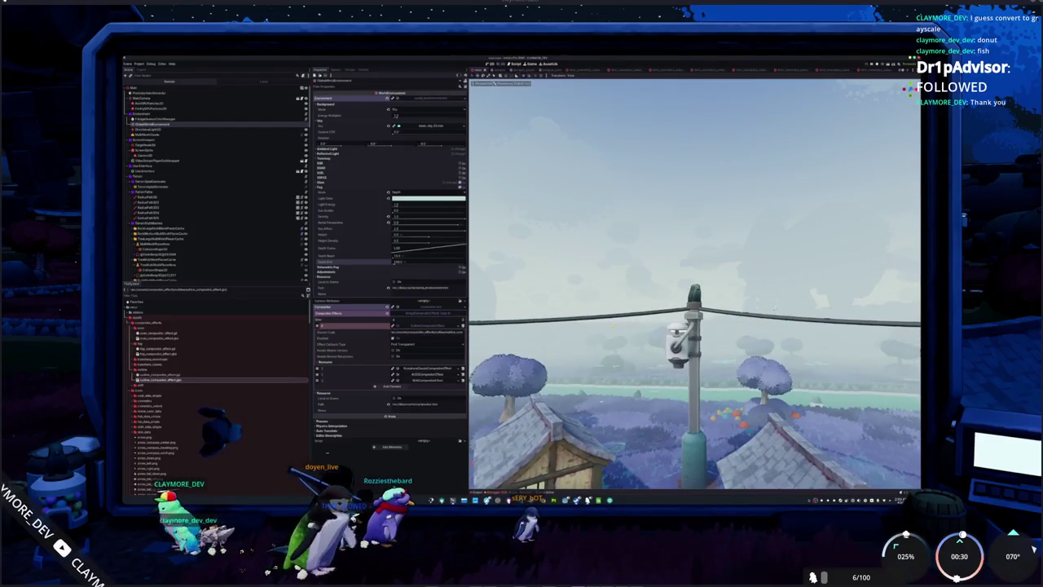
key("alt+Tab")
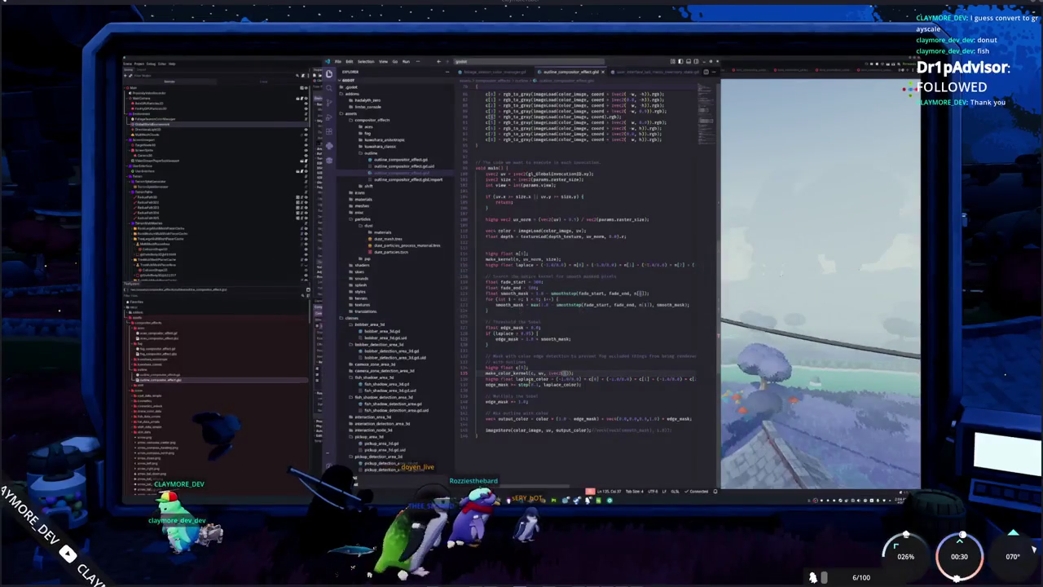
Step: Prefix the edge_mask step() with '1.0 -' and reload the outline effect in Godot
left_click(498, 384)
type("1.0 -")
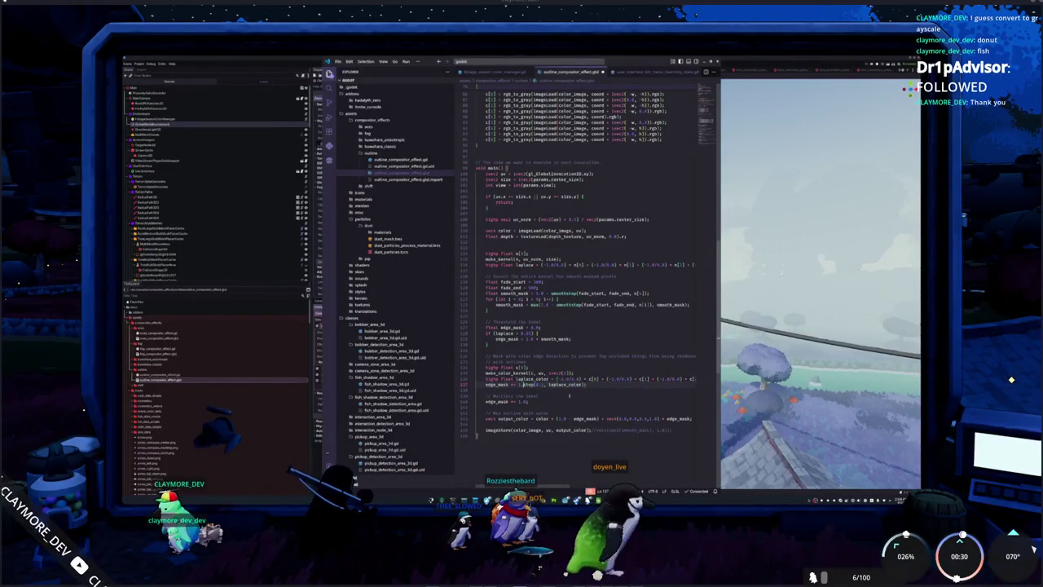
key("alt+Tab")
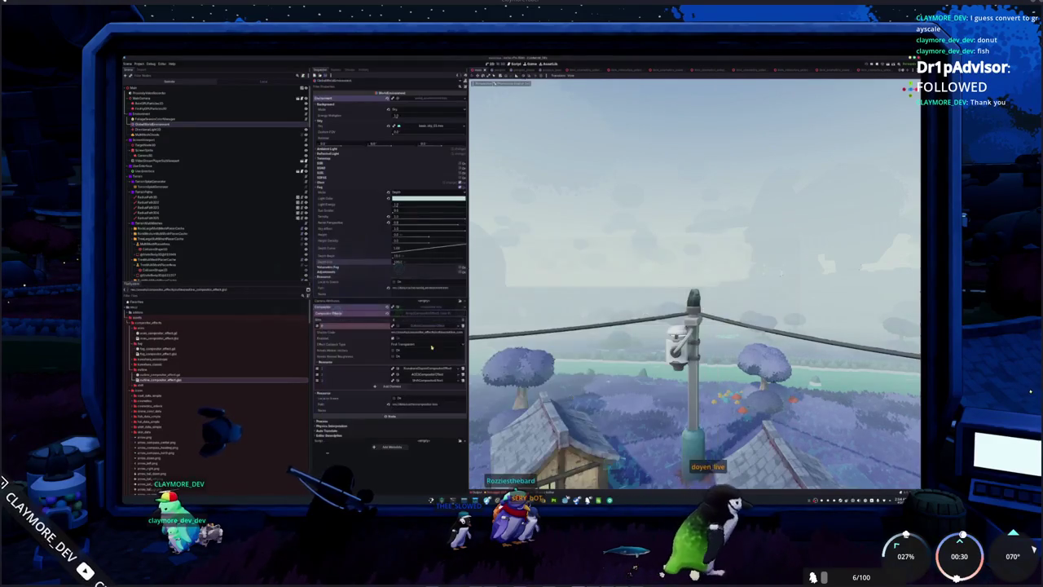
left_click(431, 345)
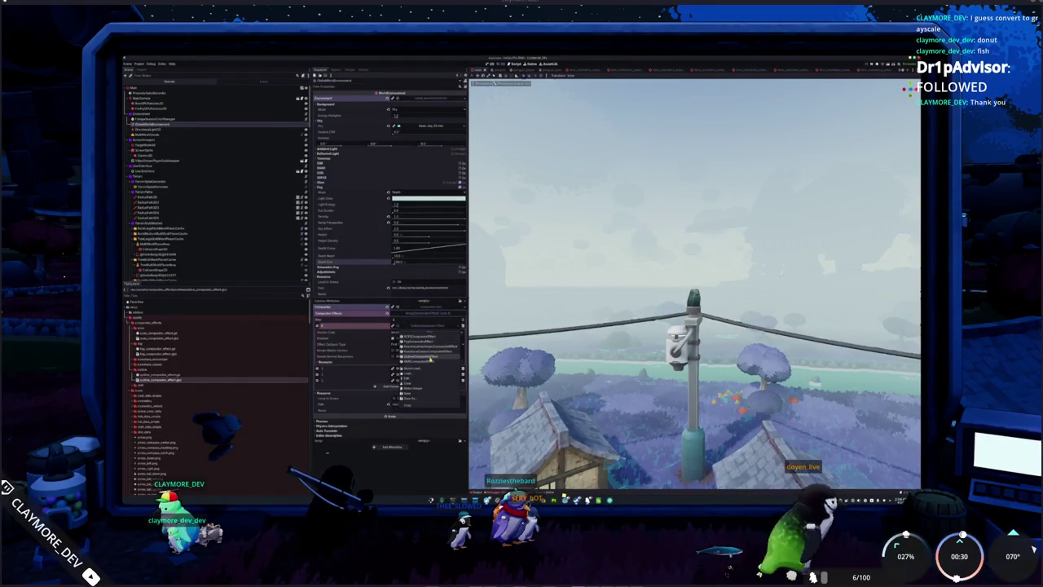
left_click(429, 359)
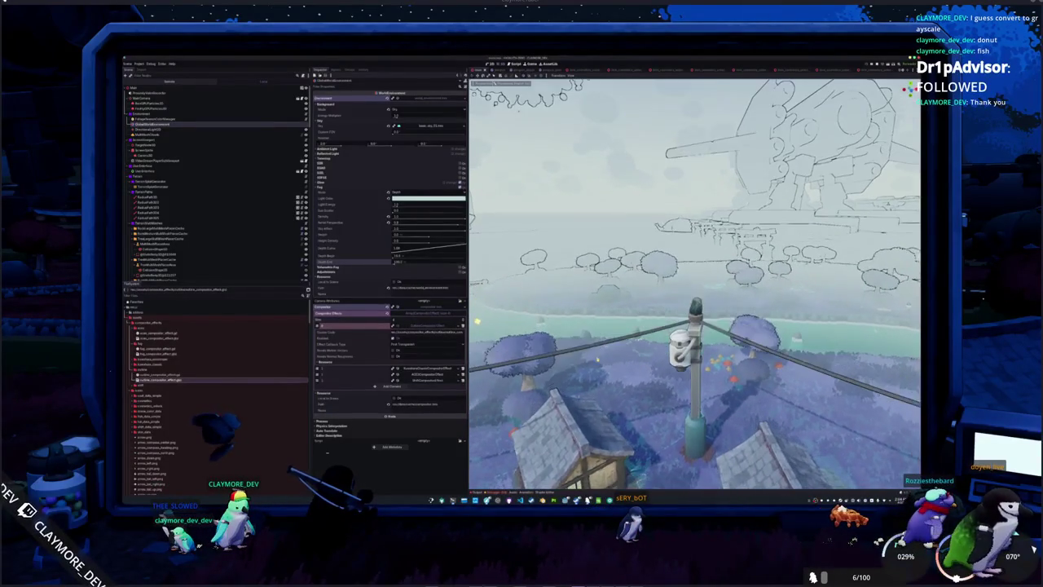
Step: Reload the outline effect resource again so the inverted-mask outlines appear
key("alt+Tab")
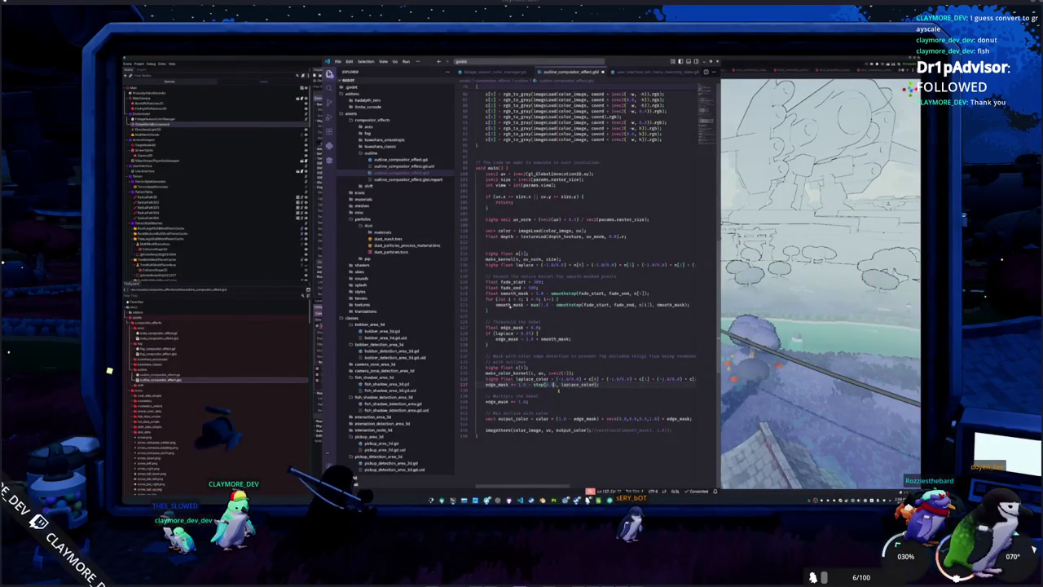
key("alt+Tab")
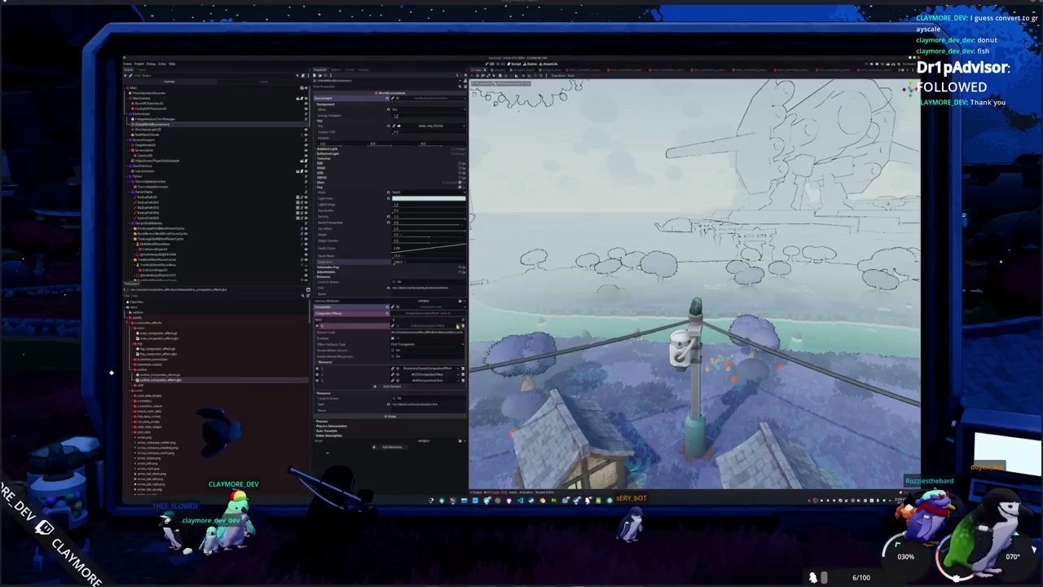
left_click(460, 326)
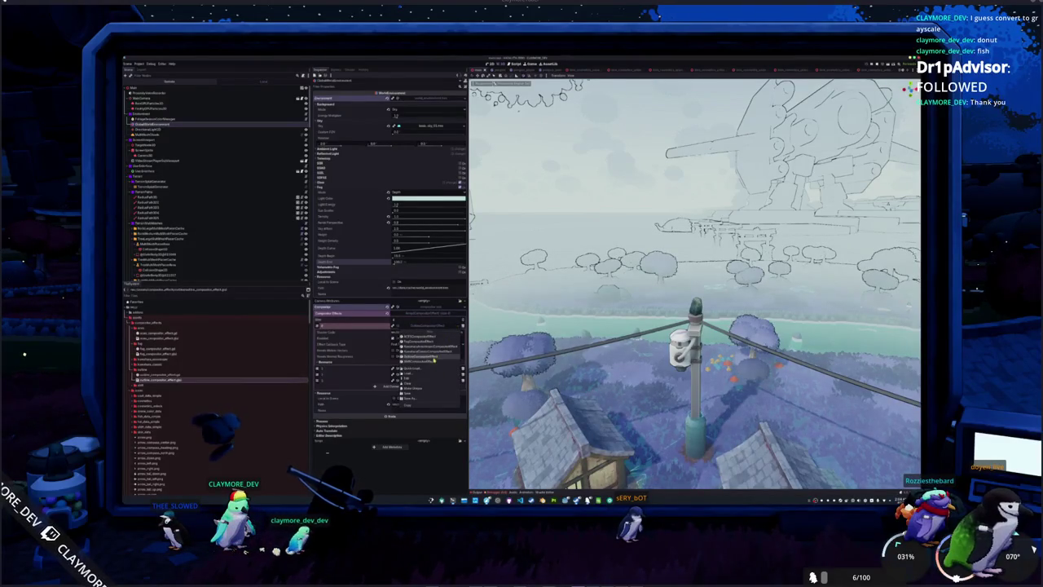
left_click(432, 357)
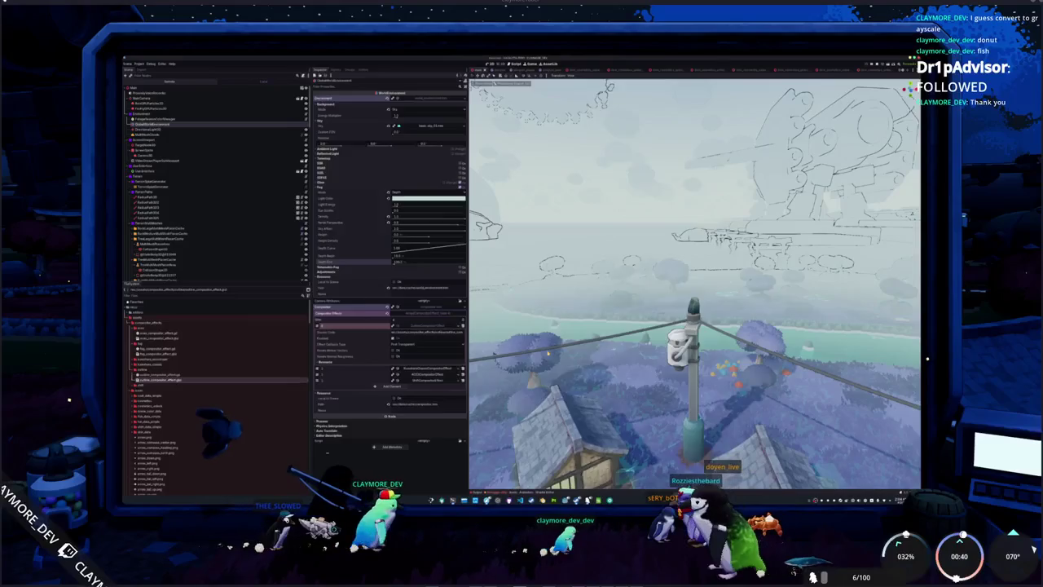
key("alt+Tab")
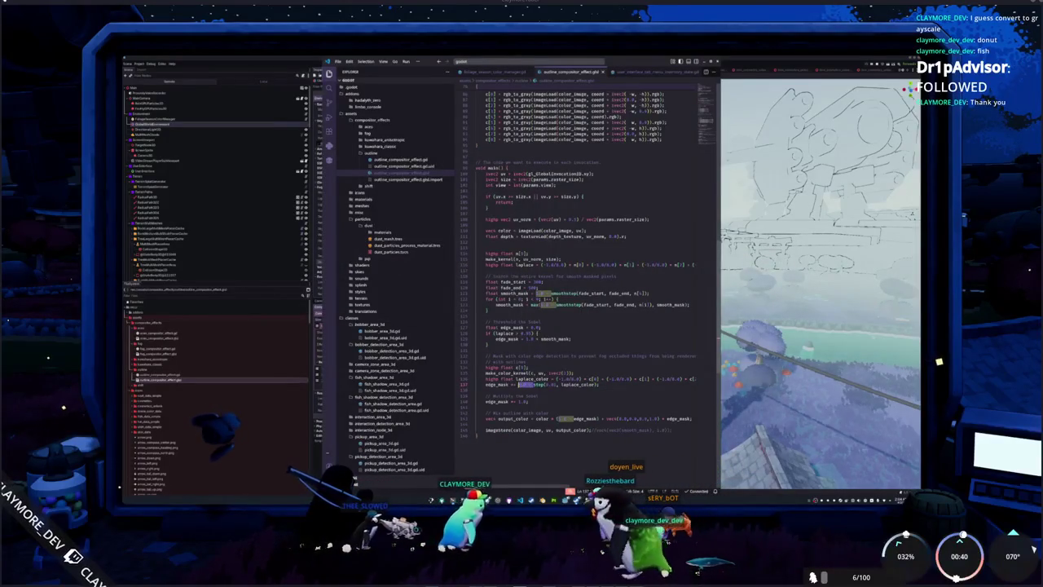
key("alt+Tab")
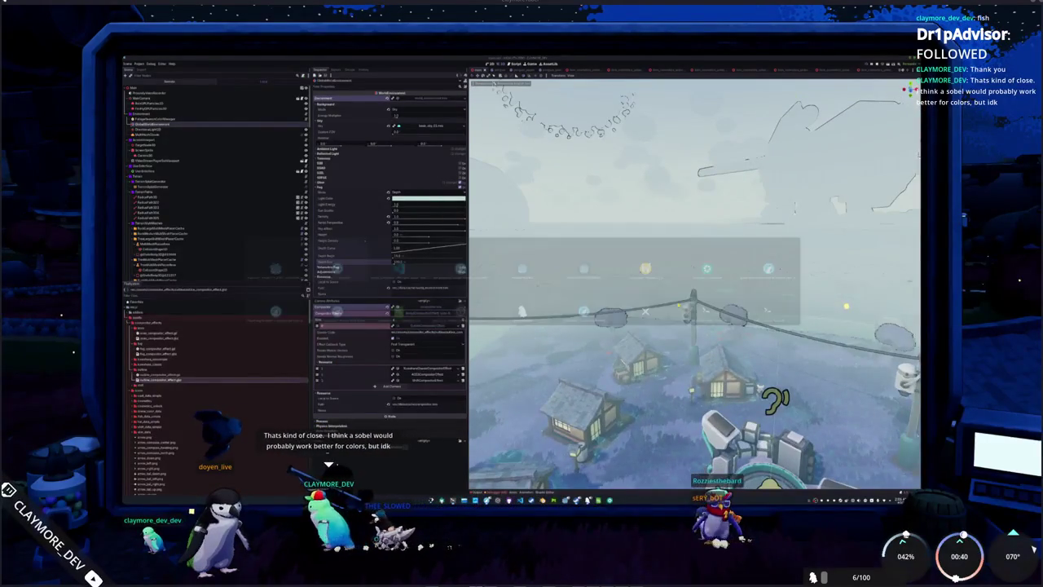
Step: Change the shader's step threshold to 1 and reload the outline effect
key("alt+Tab")
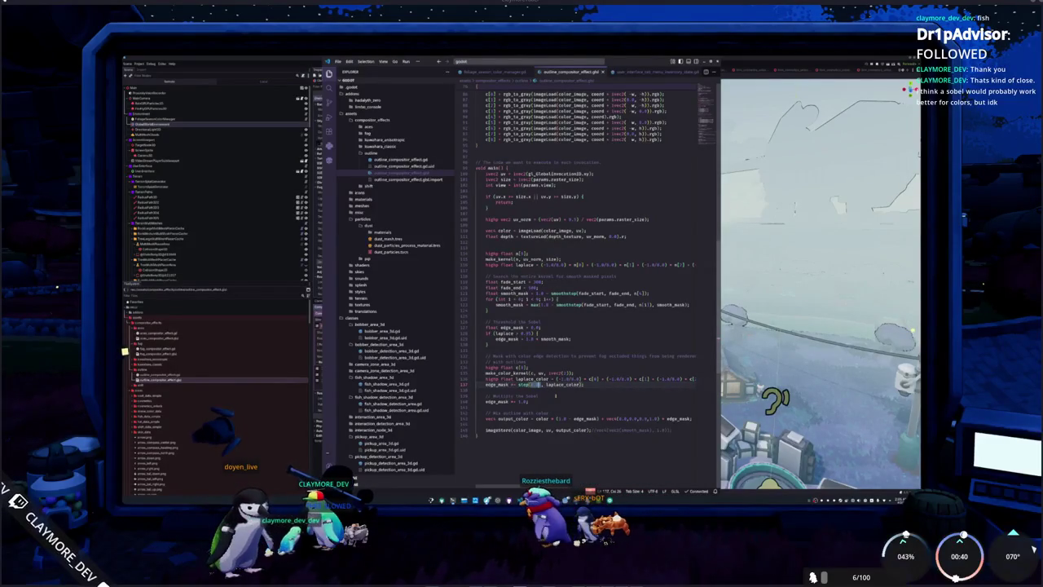
type("1")
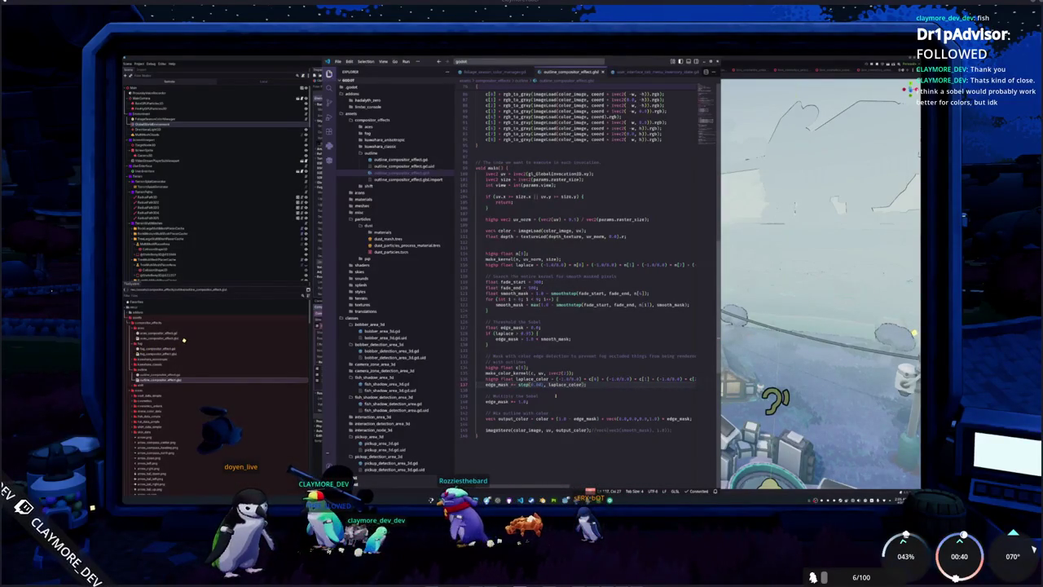
key("alt+Tab")
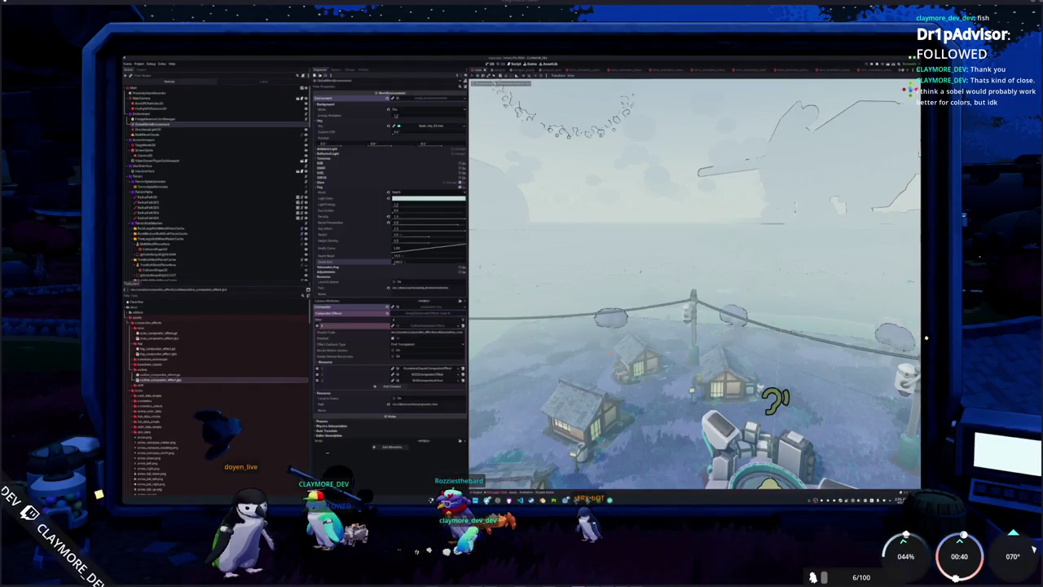
left_click(432, 326)
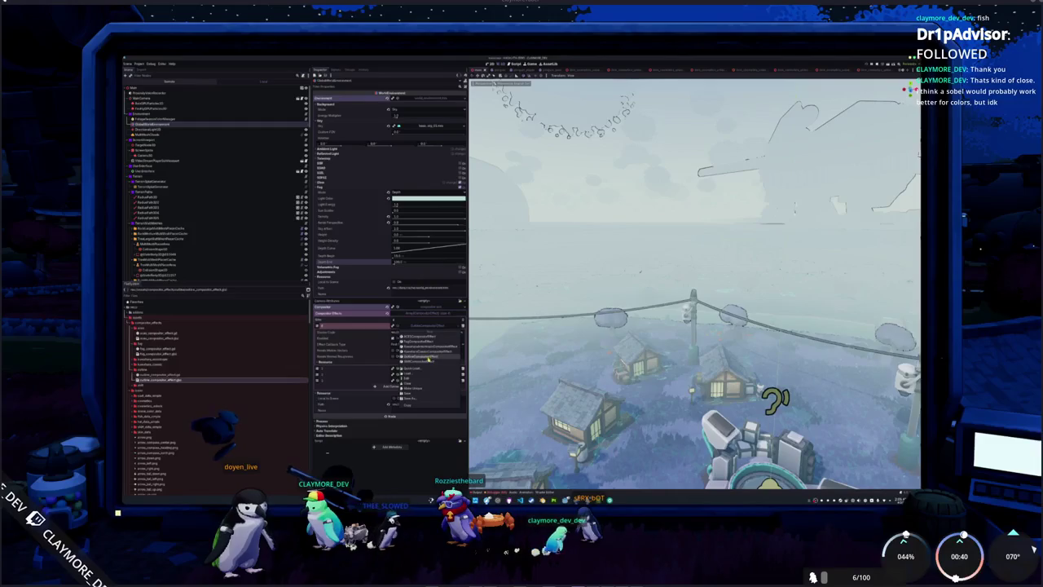
left_click(429, 358)
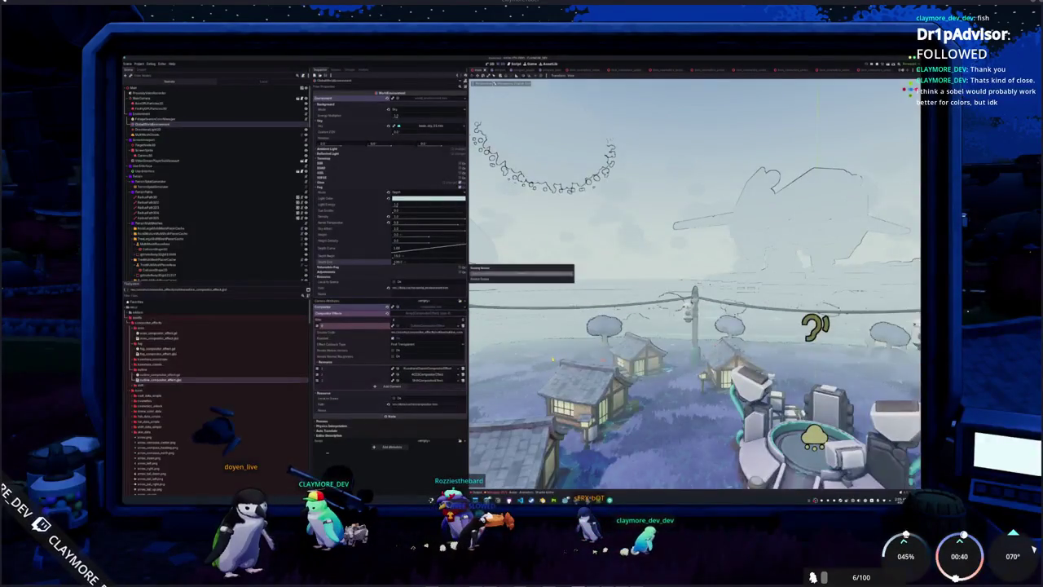
Step: Add a new effect from the compositor effect types list to Compositor Effects
key("alt+Tab")
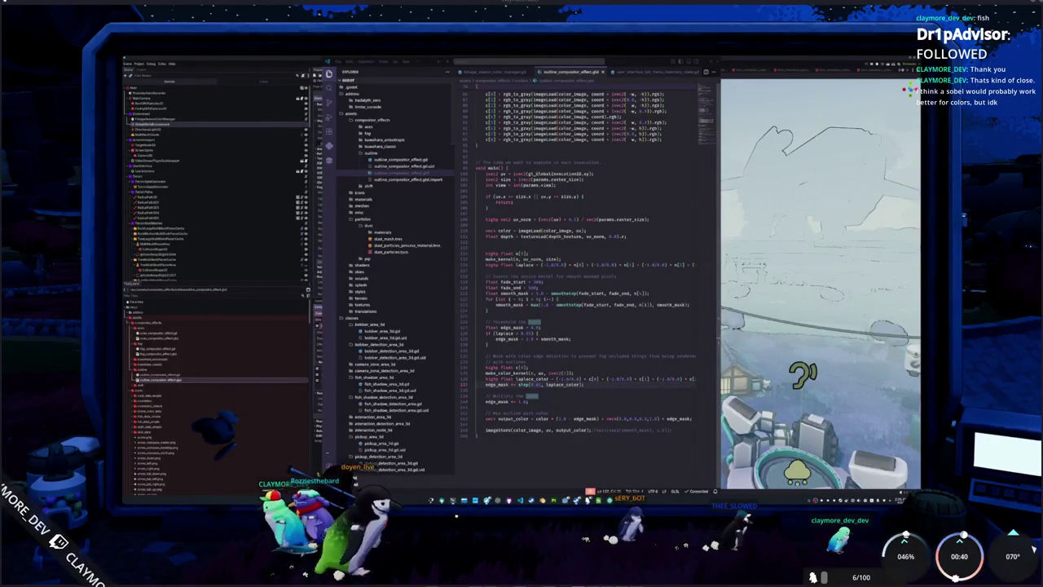
key("alt+Tab")
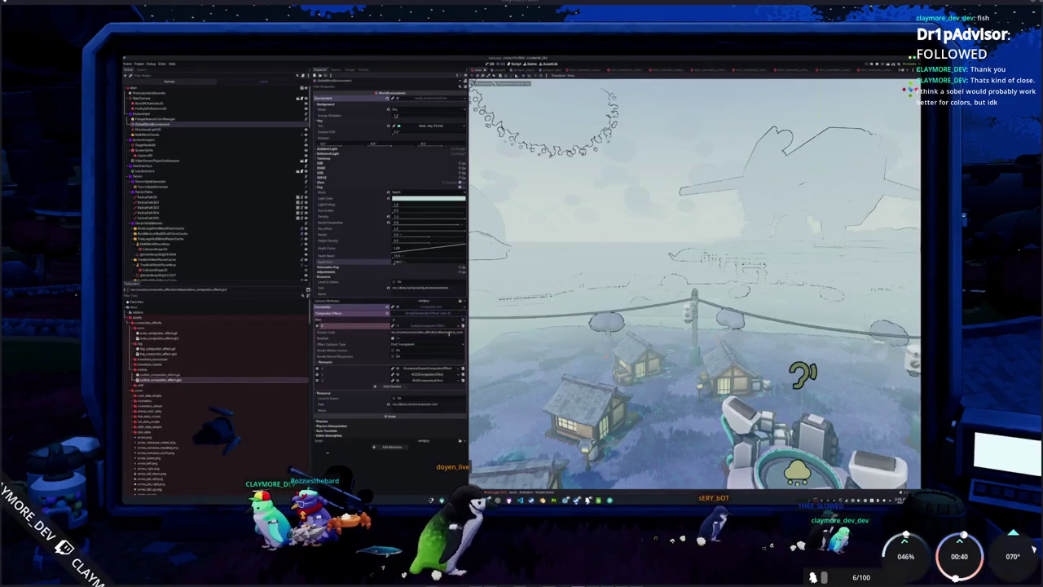
left_click(459, 326)
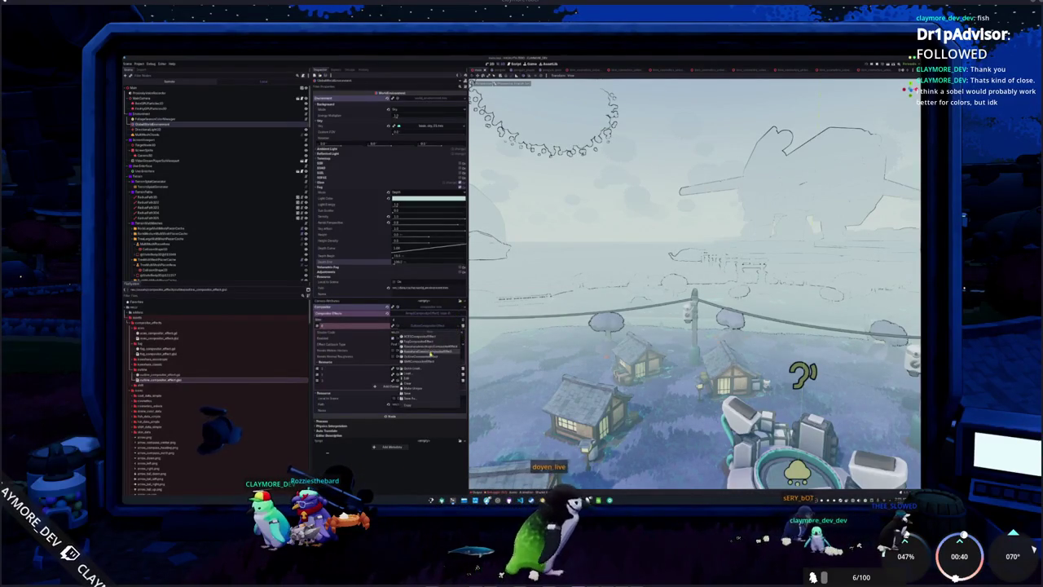
left_click(456, 352)
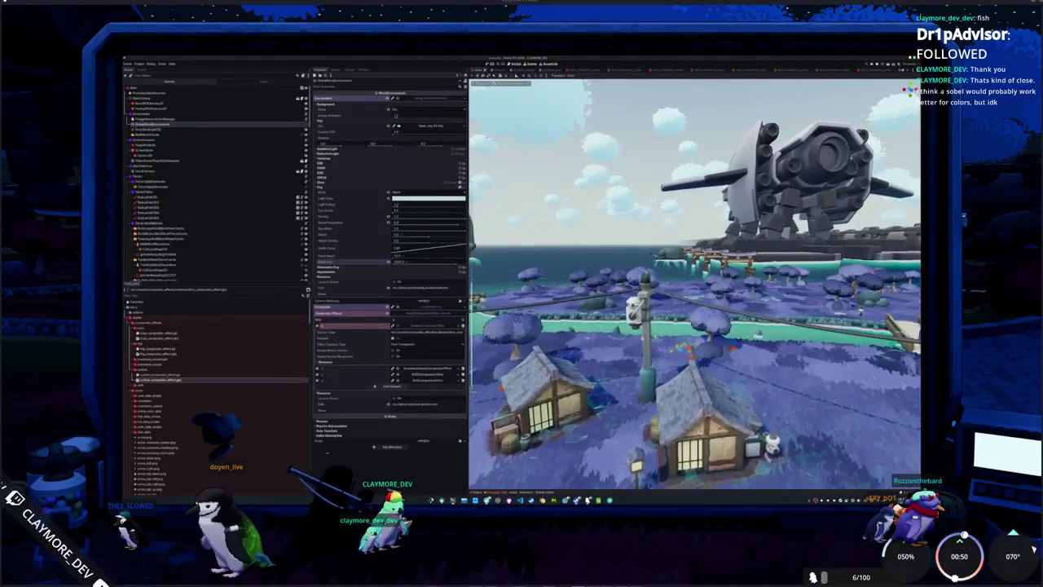
Step: Expand the second and third Compositor Effects entries to show their shader and settings
left_click(427, 375)
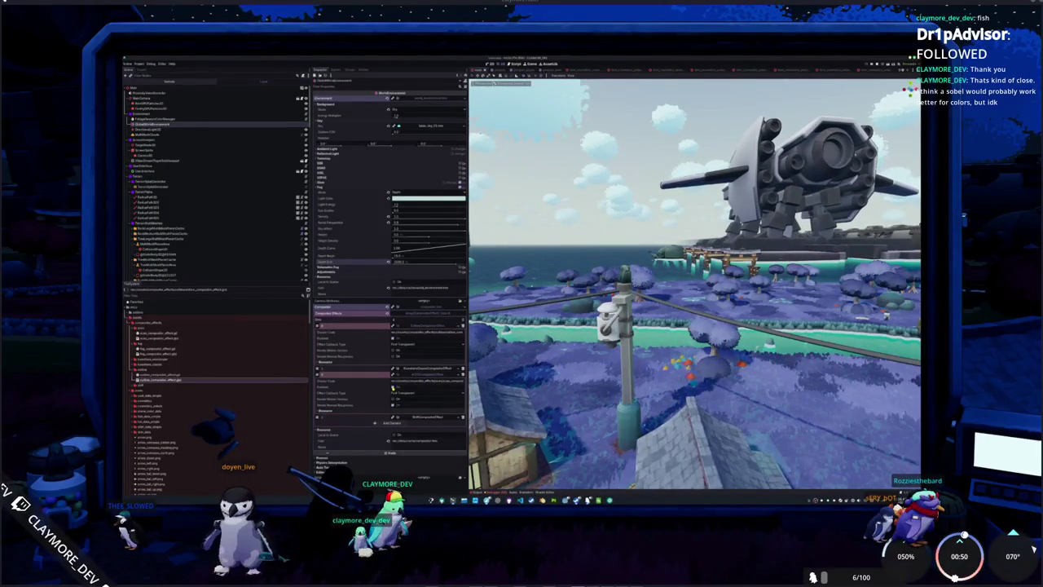
left_click(428, 417)
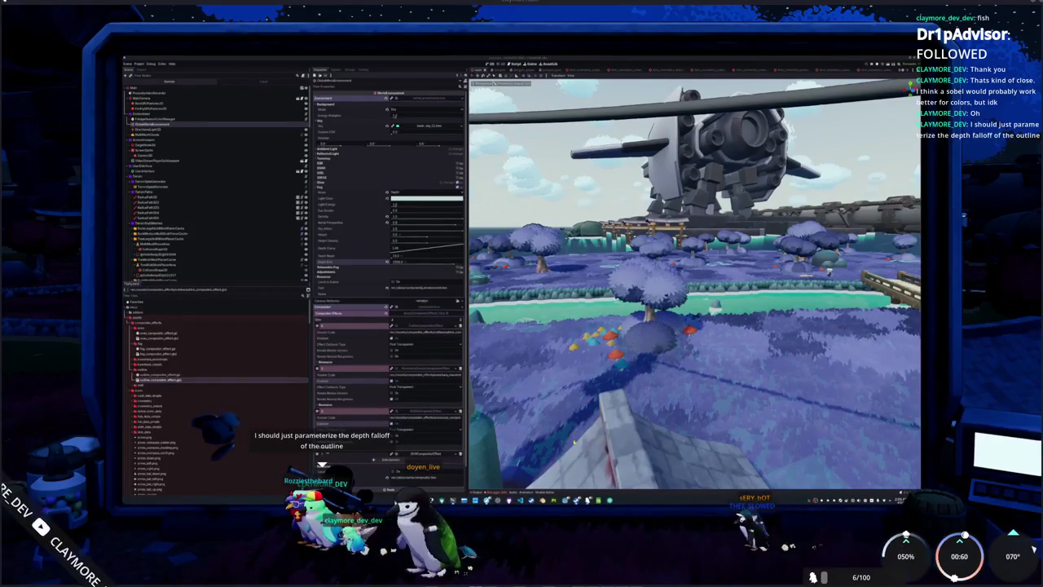
key("alt+Tab")
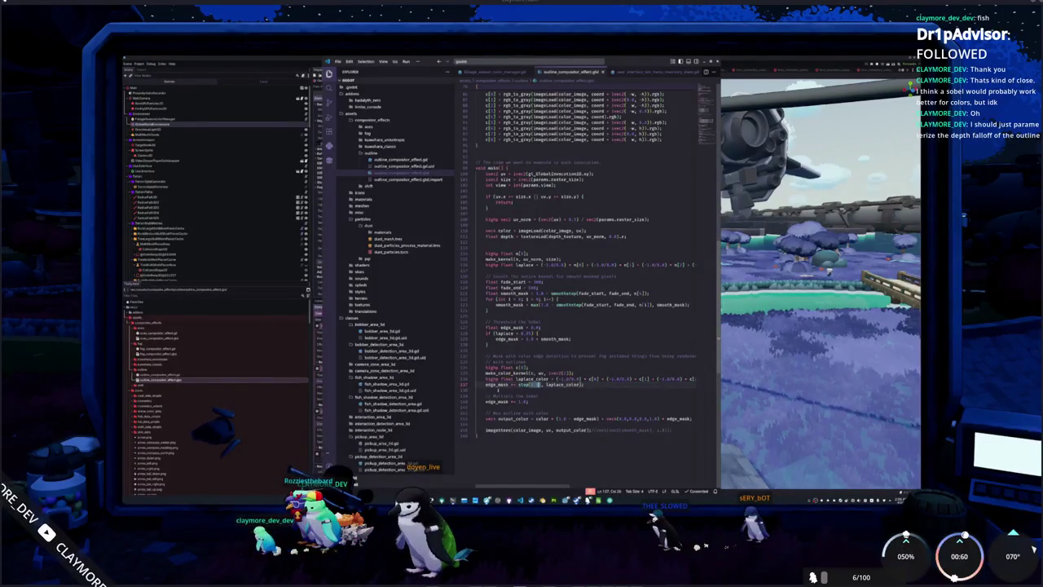
Step: Delete the kernel, laplace_color and edge_mask color-detection lines from main()
left_click_drag(500, 388, 470, 357)
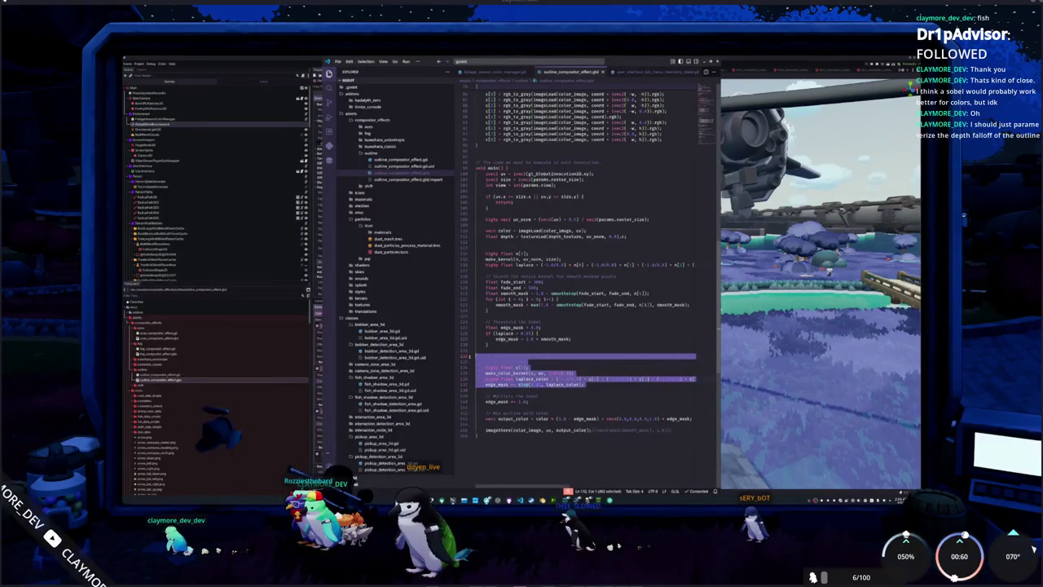
key("Delete")
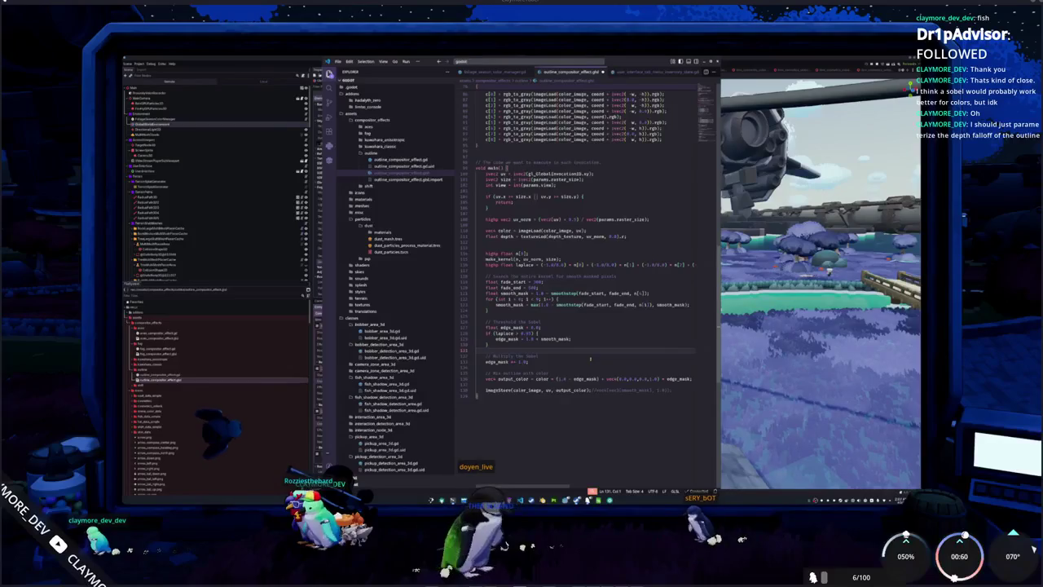
scroll(590, 359, "up", 1)
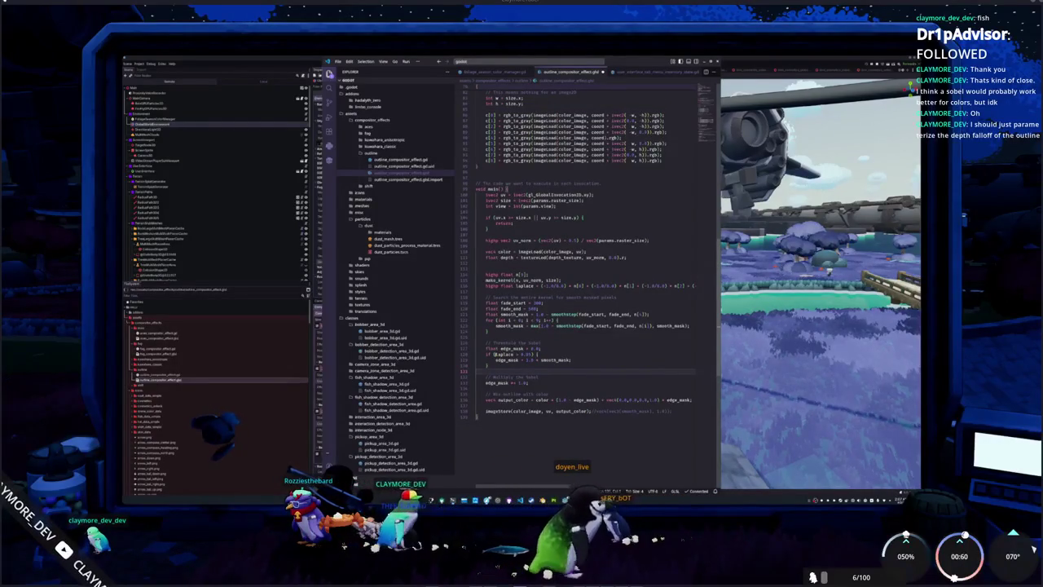
Step: Add an edge_mask = step(0.5, smooth_mask); line below the edge_mask declaration
left_click(548, 348)
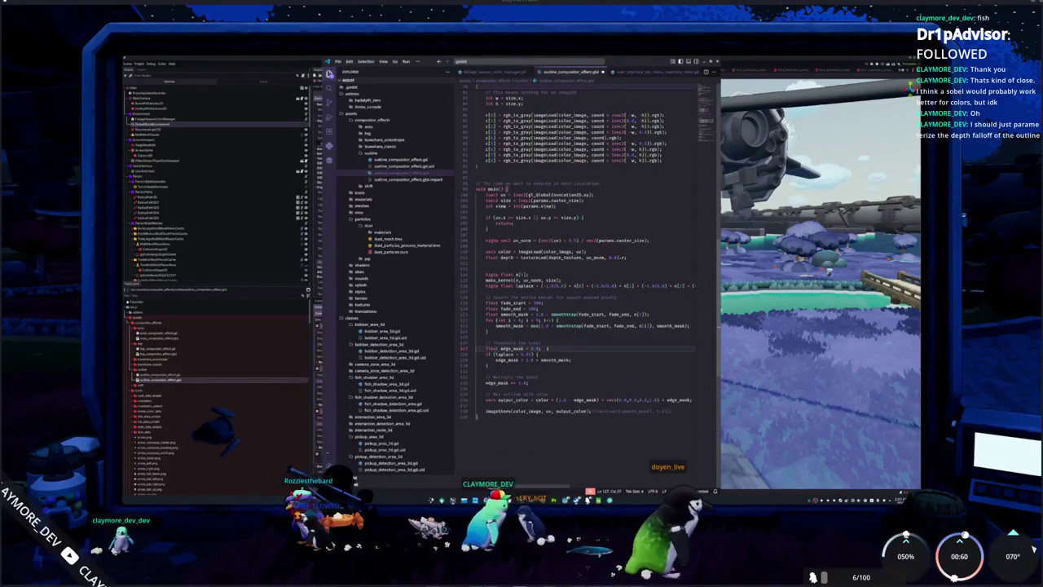
key("Return")
type("edge_mask")
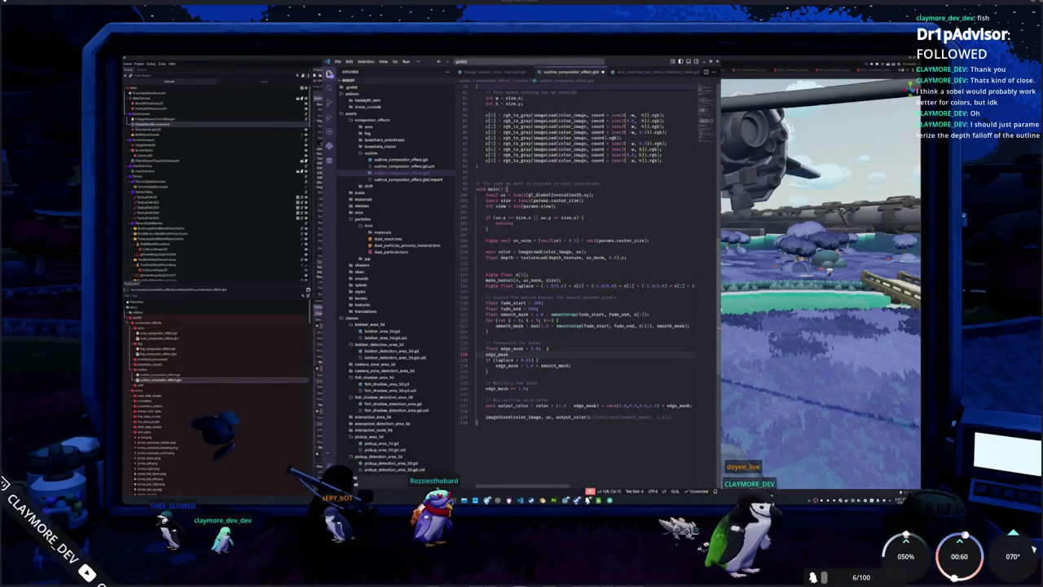
type(" =")
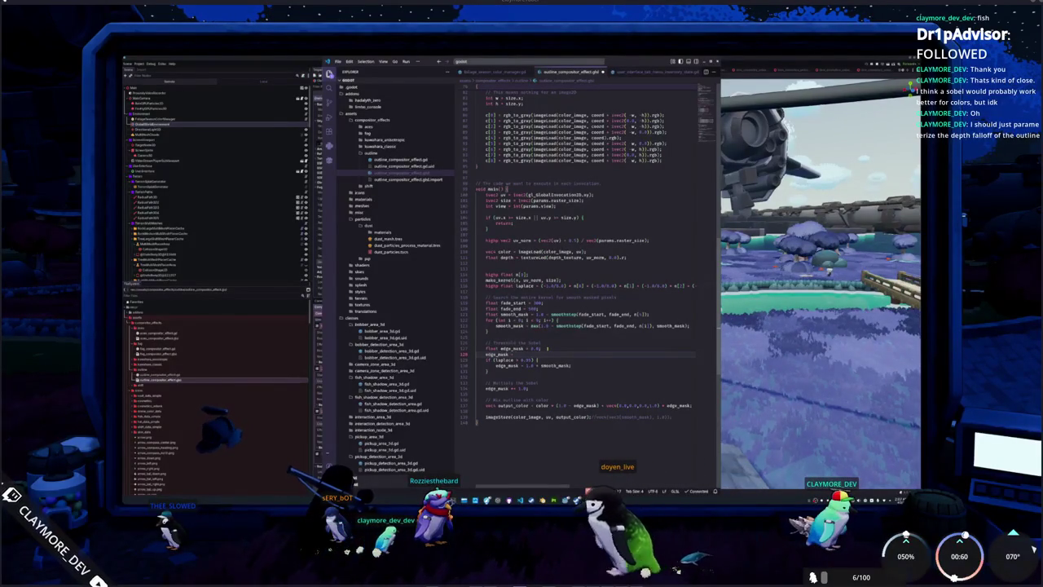
type(";")
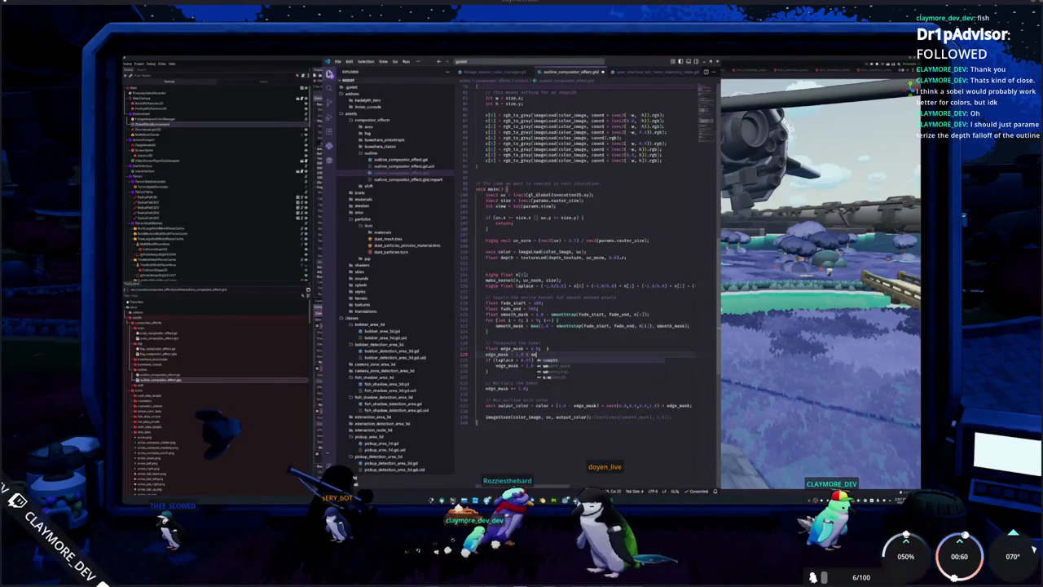
type("smo")
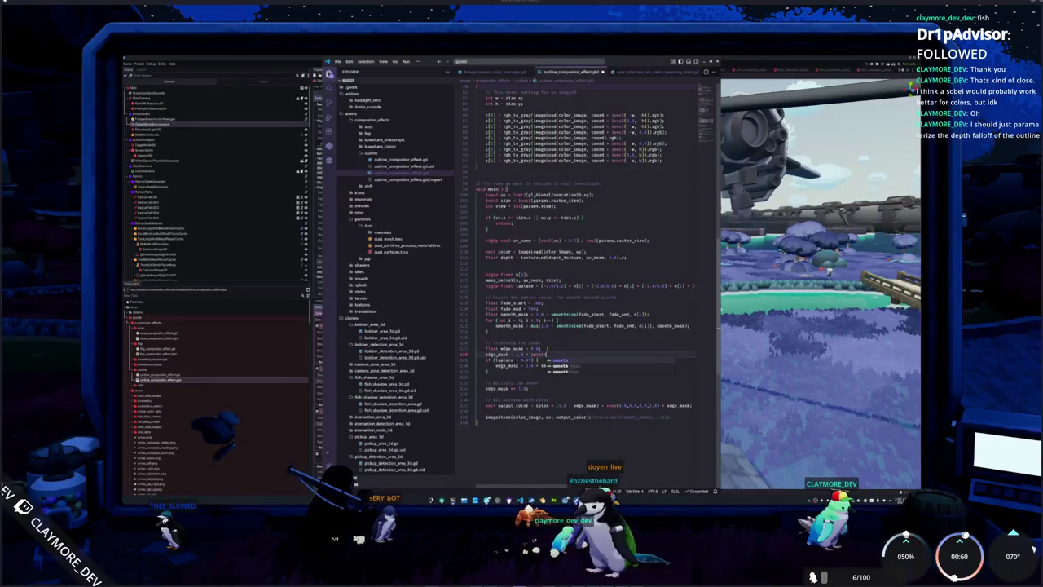
type(" step(")
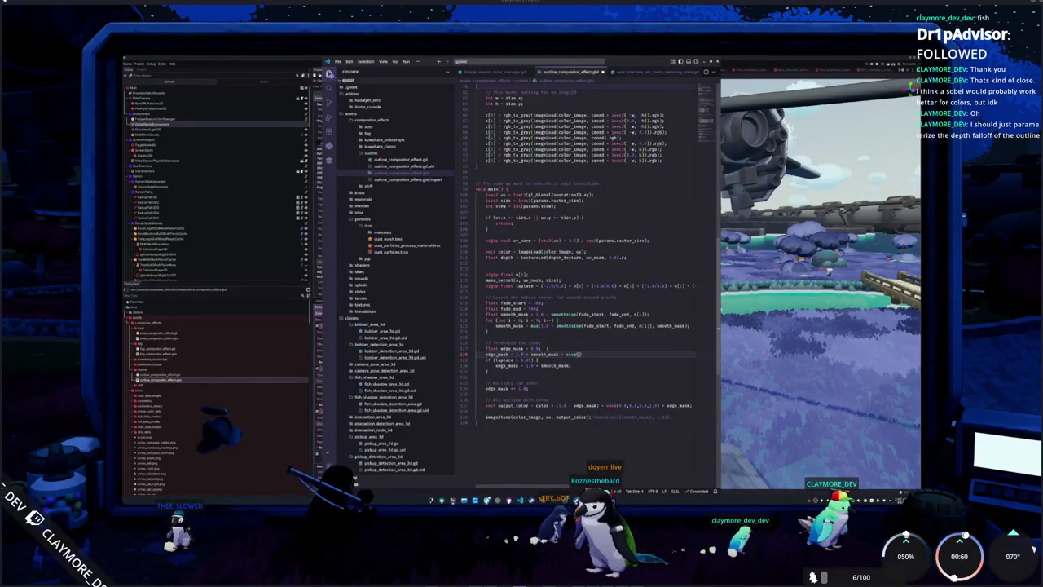
type("0.")
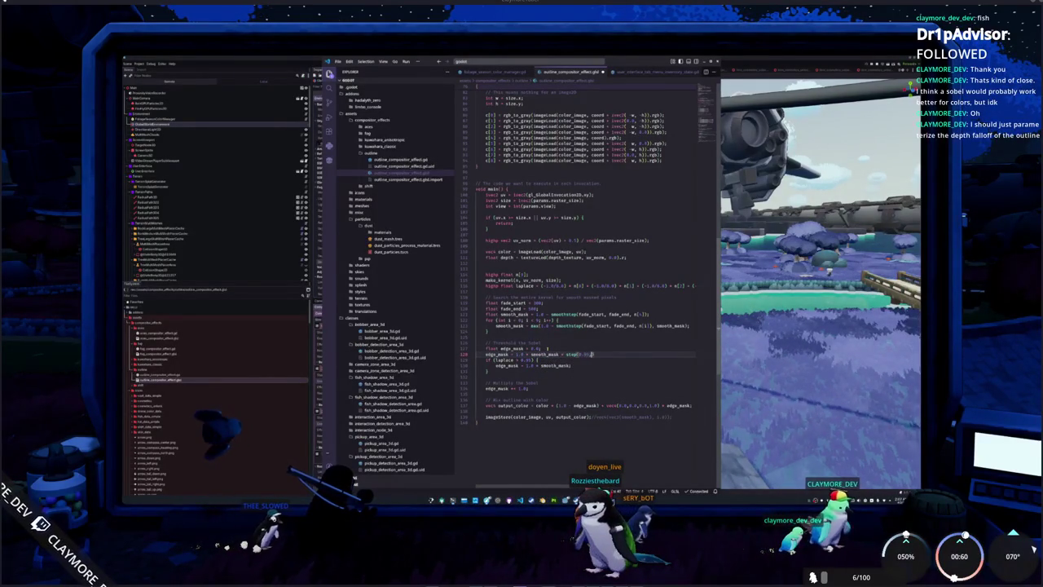
type("5, smooth_mask);")
key("shift+Down")
key("shift+Down")
key("shift+Down")
key("Delete")
key("Return")
key("Down")
key("Down")
key("Down")
key("shift+Up")
left_click(524, 354)
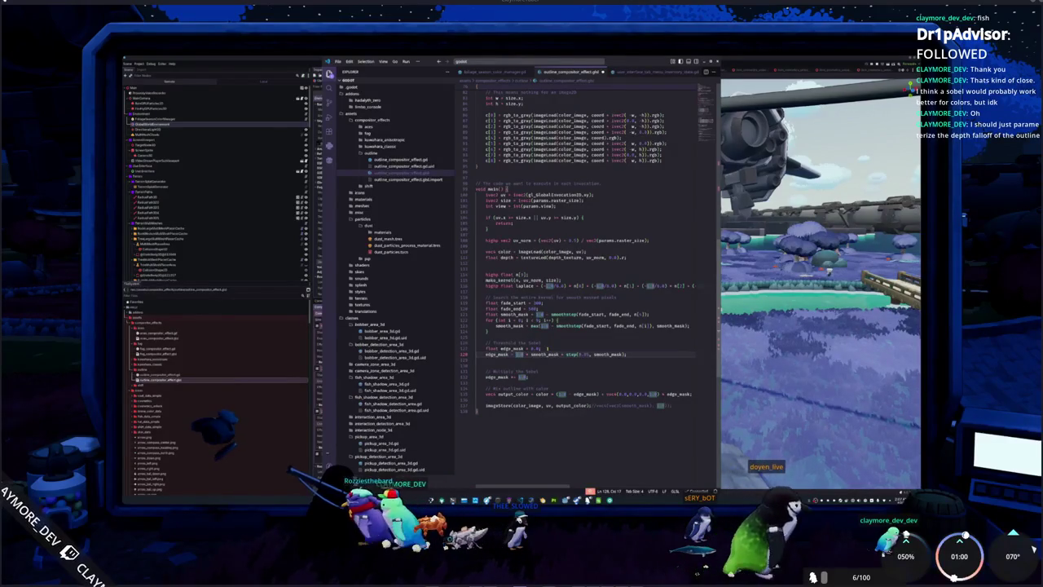
key("shift+Right")
key("shift+Right")
key("shift+Right")
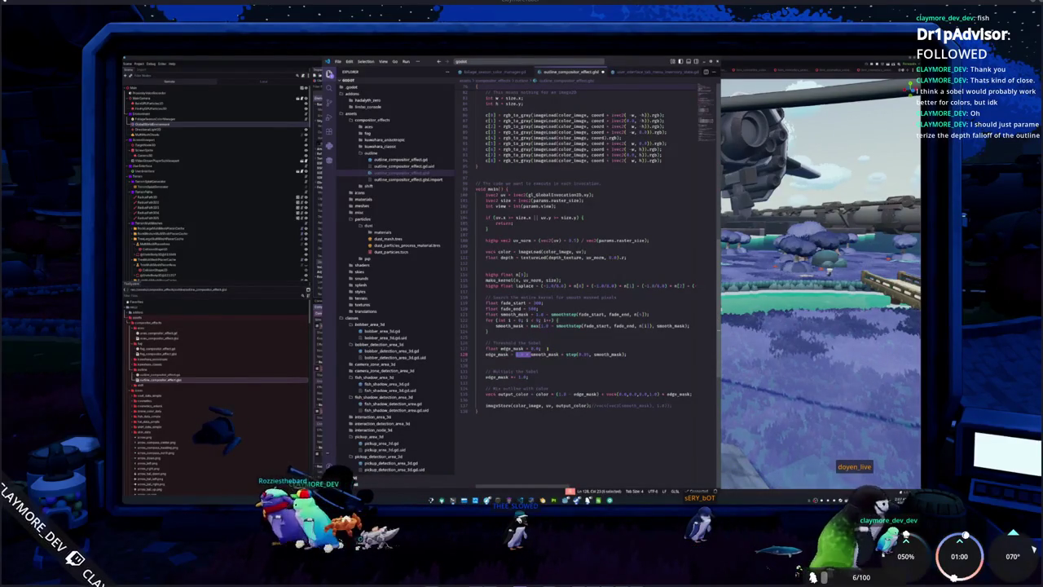
key("BackSpace")
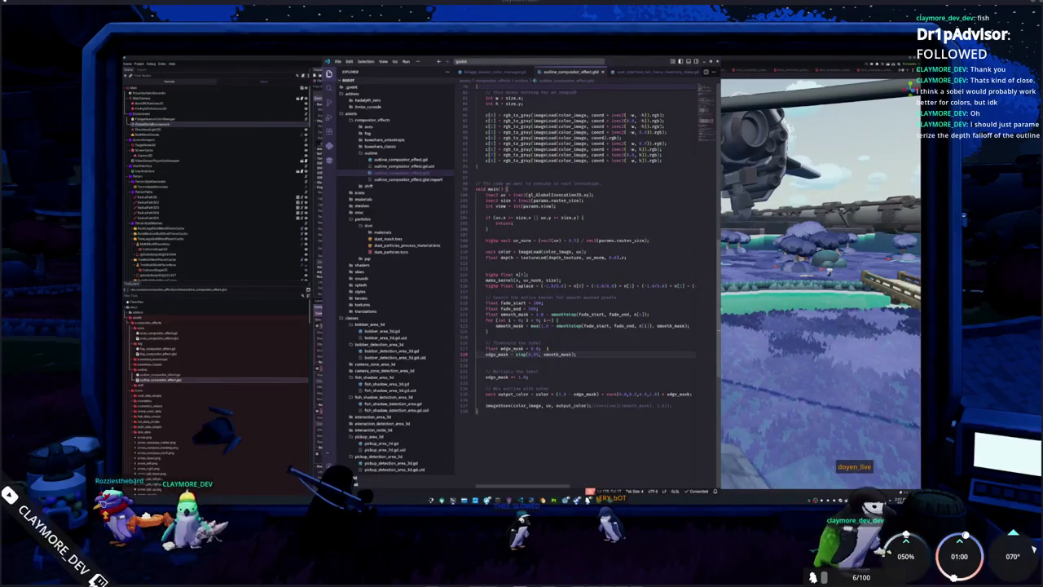
double_click(522, 354)
key("BackSpace")
type("by the fresnel")
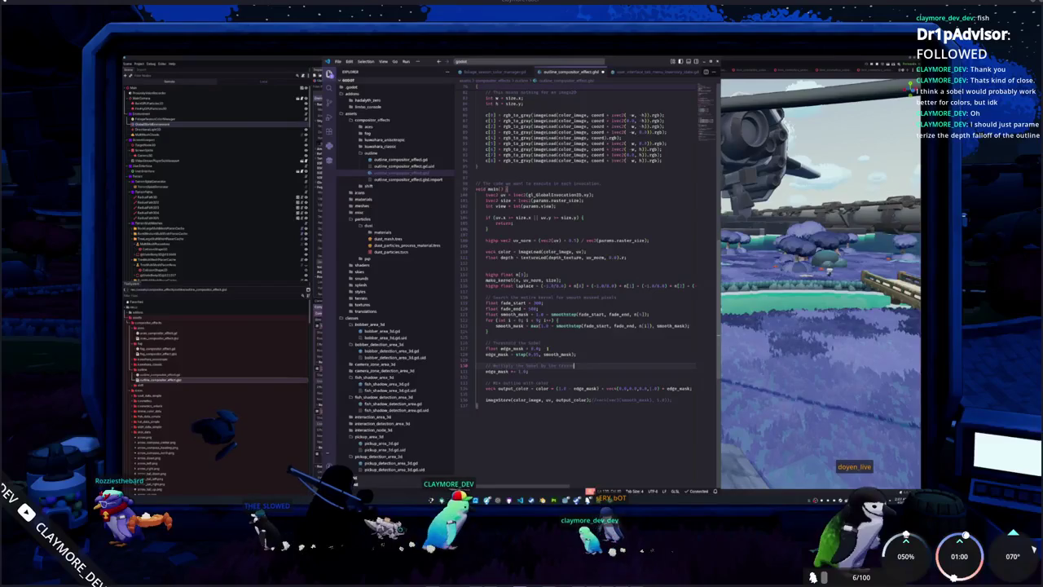
type(" term")
type("outline")
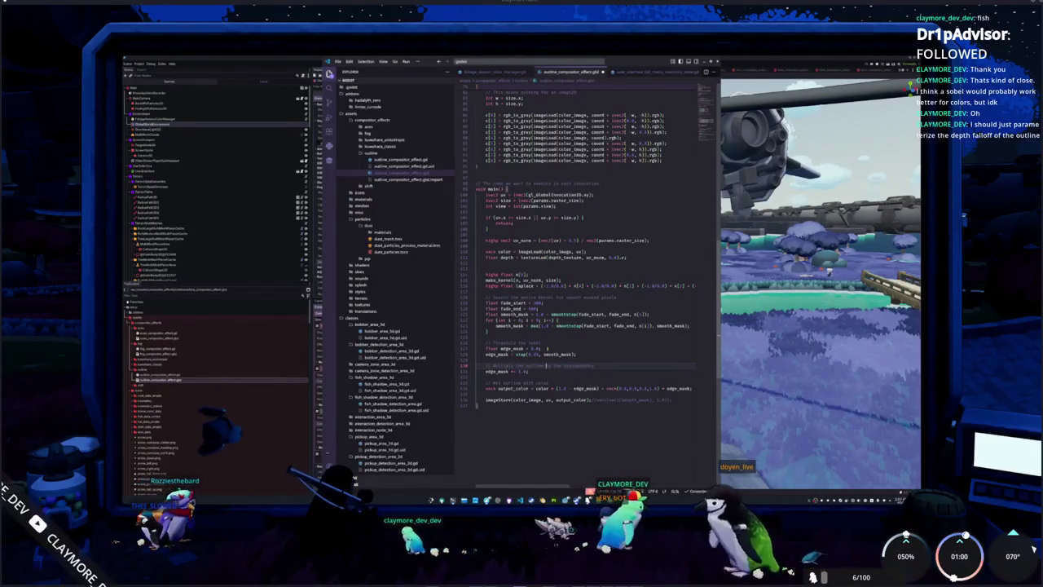
double_click(542, 388)
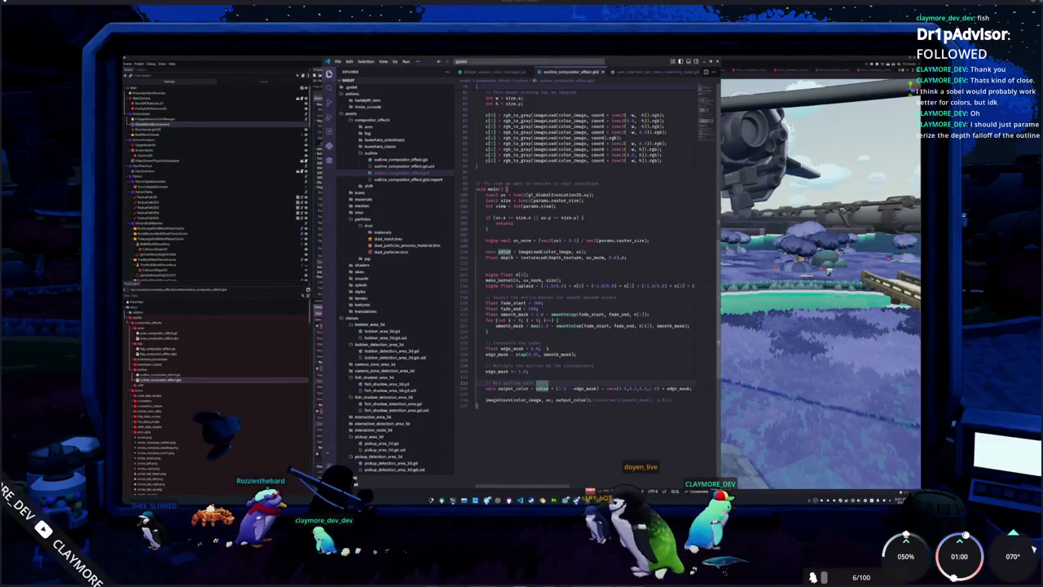
left_click(489, 331)
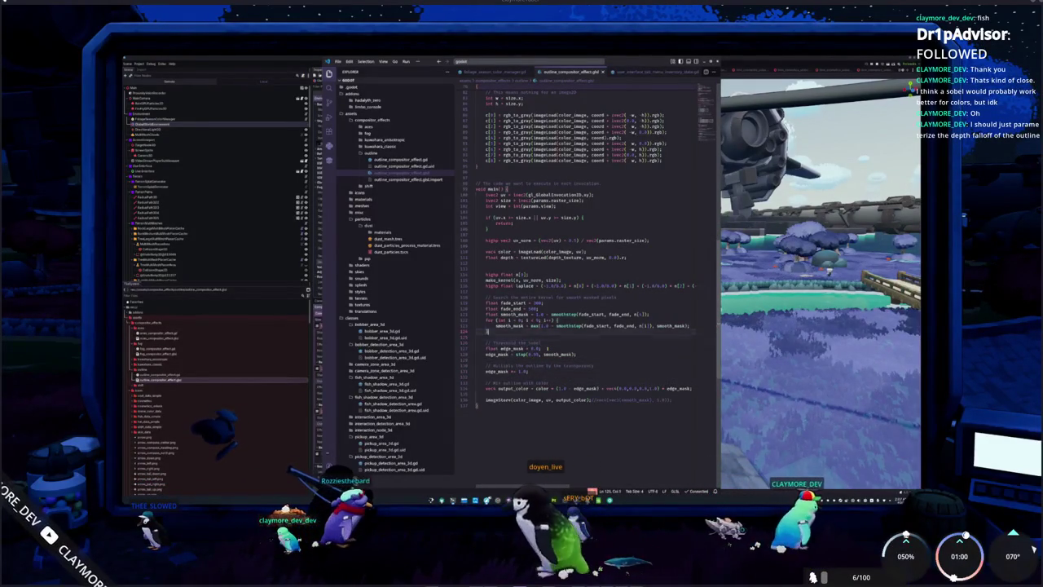
double_click(532, 308)
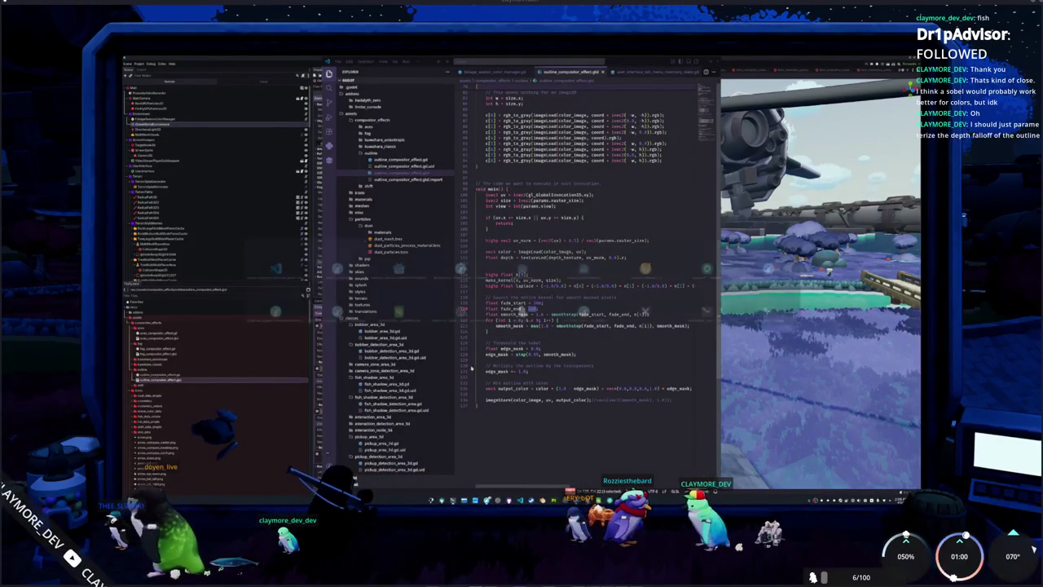
scroll(587, 269, "up", 2)
scroll(570, 269, "up", 8)
left_click_drag(481, 356, 479, 241)
key("BackSpace")
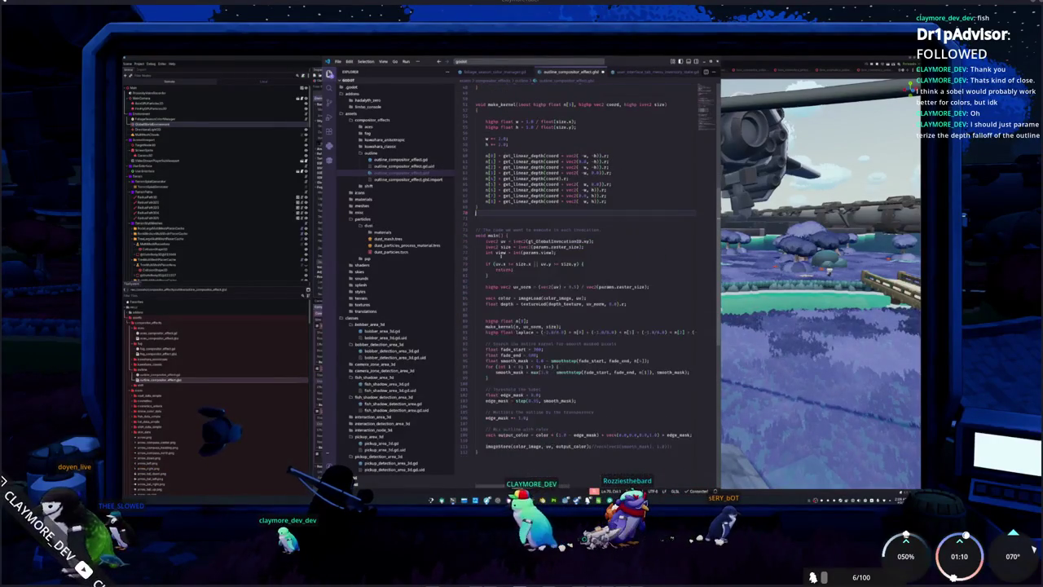
scroll(476, 269, "down", 1)
key("BackSpace")
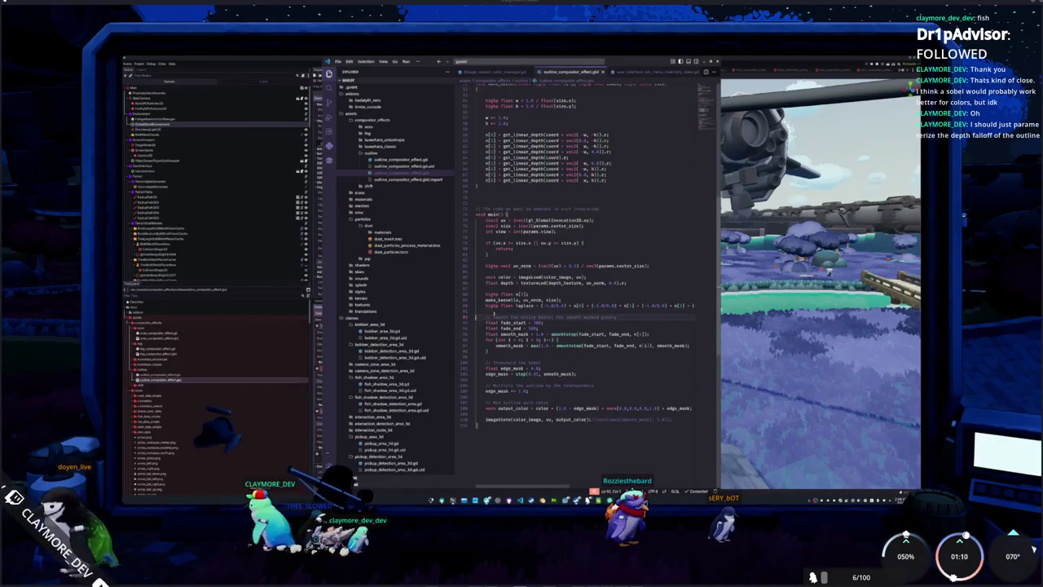
left_click(485, 373)
left_click(486, 397)
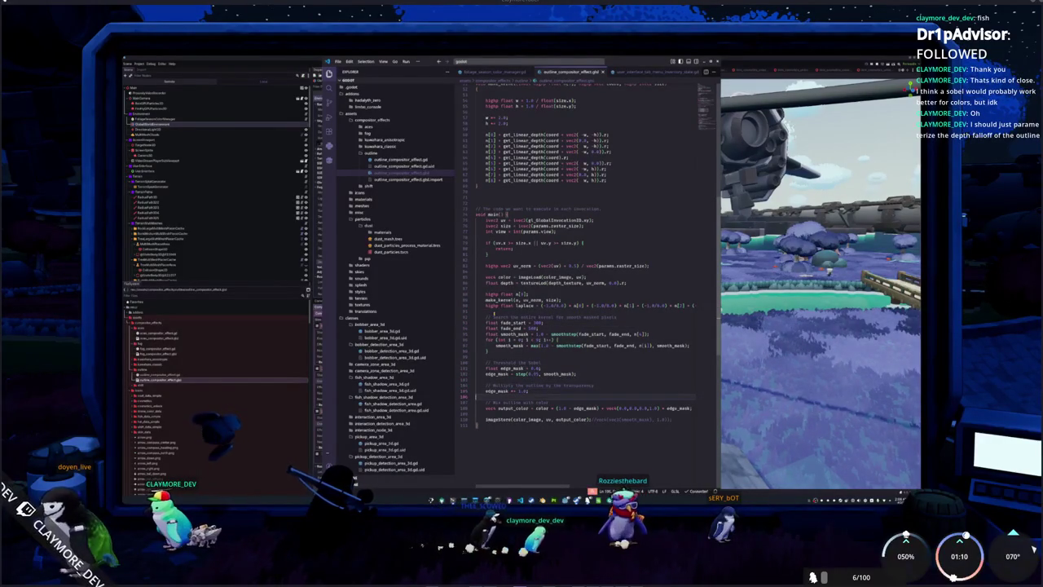
left_click(485, 345)
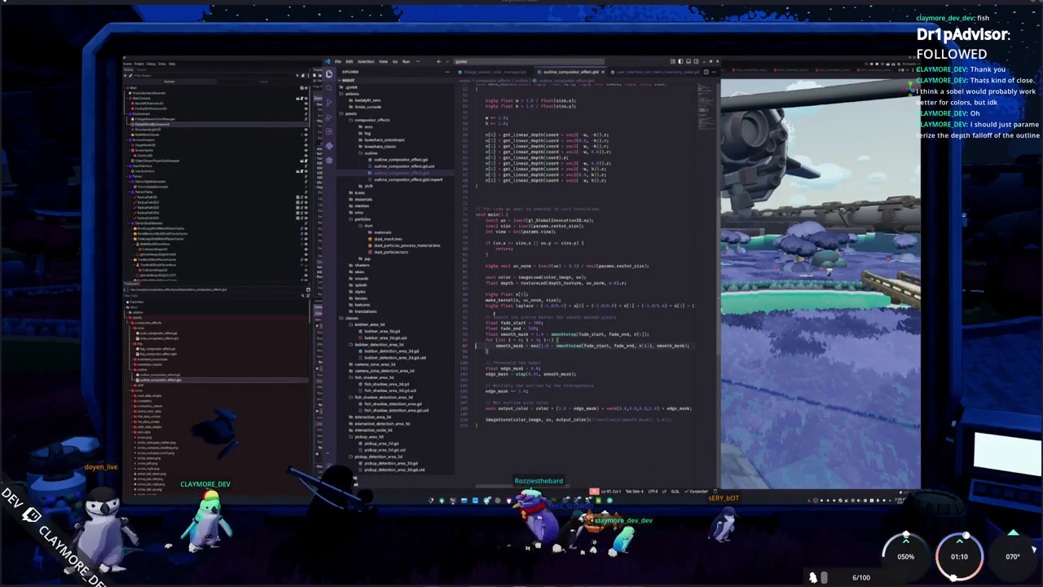
left_click(494, 313)
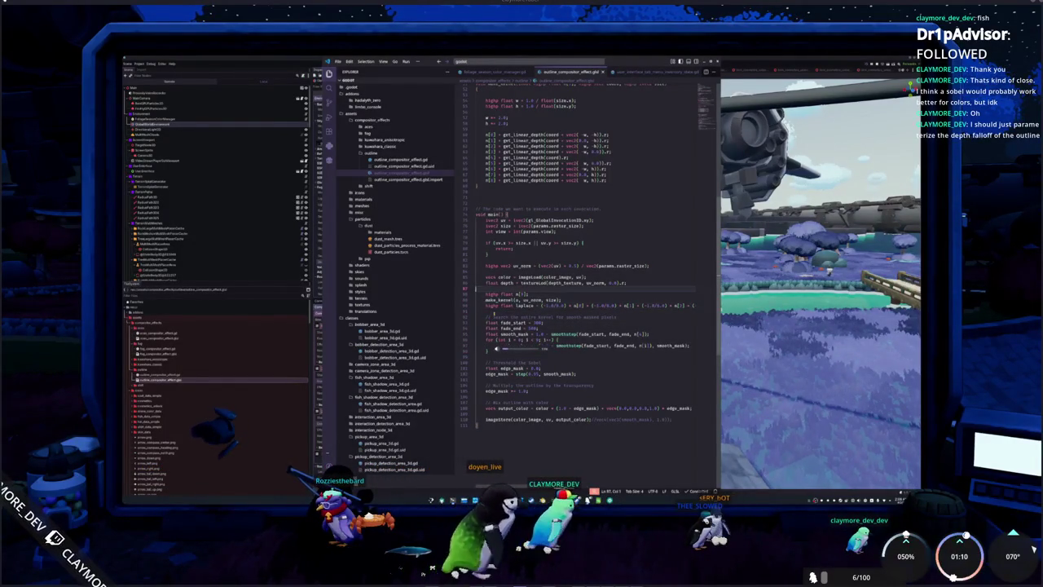
key("Up")
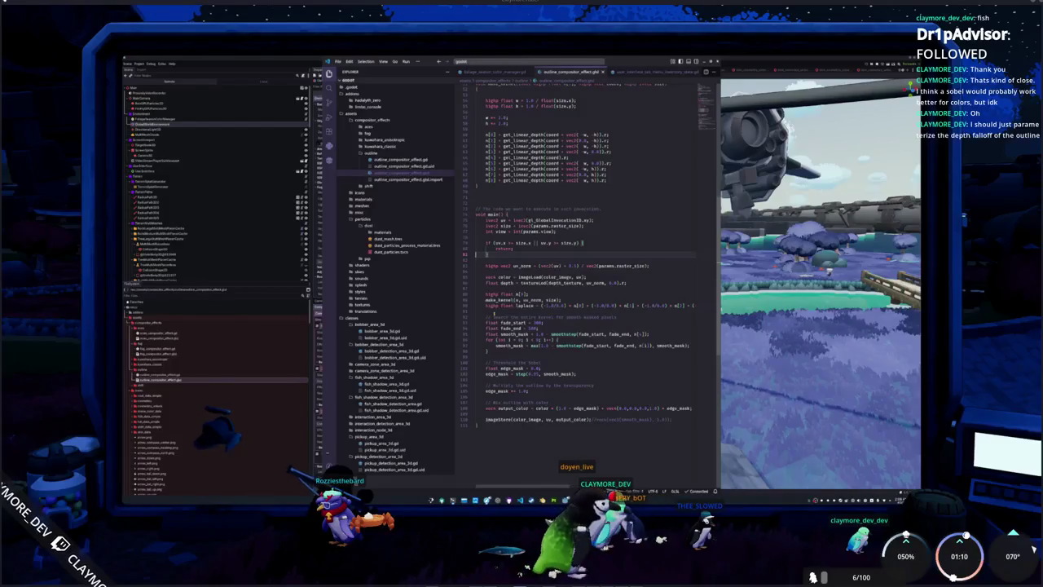
key("Up")
key("Up")
key("Up")
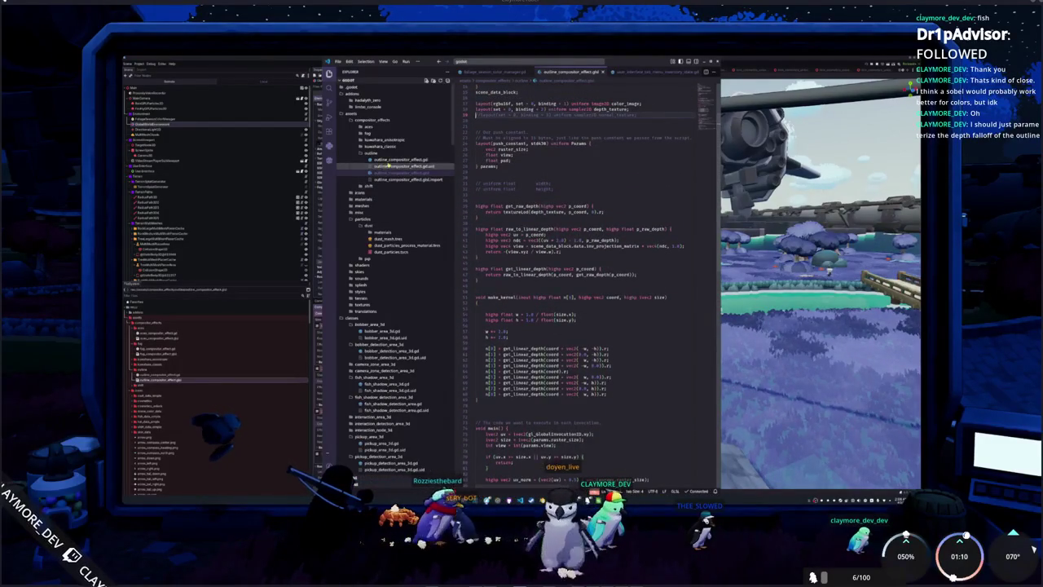
left_click(399, 173)
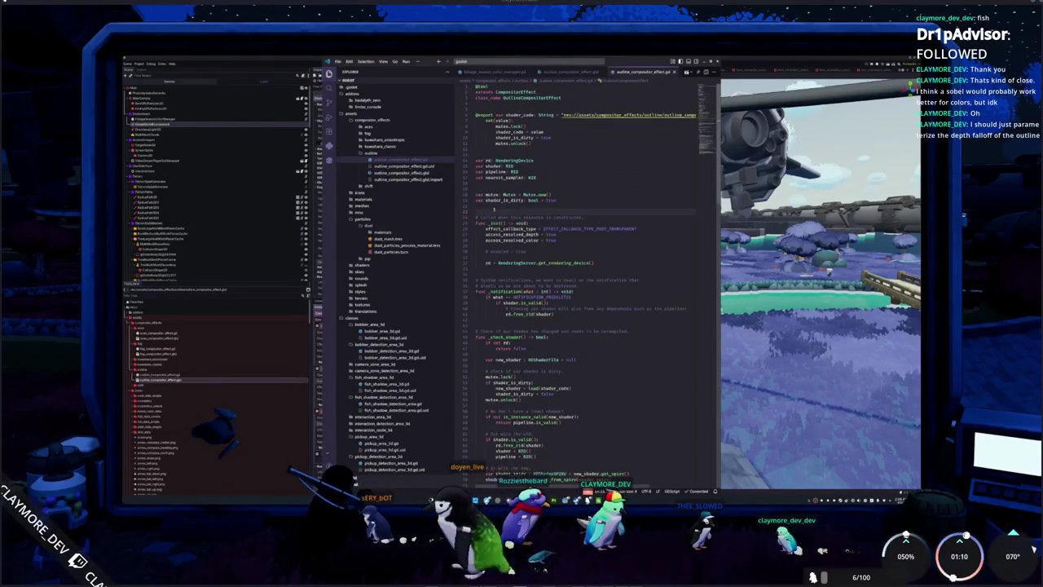
scroll(494, 210, "down", 10)
scroll(484, 222, "down", 16)
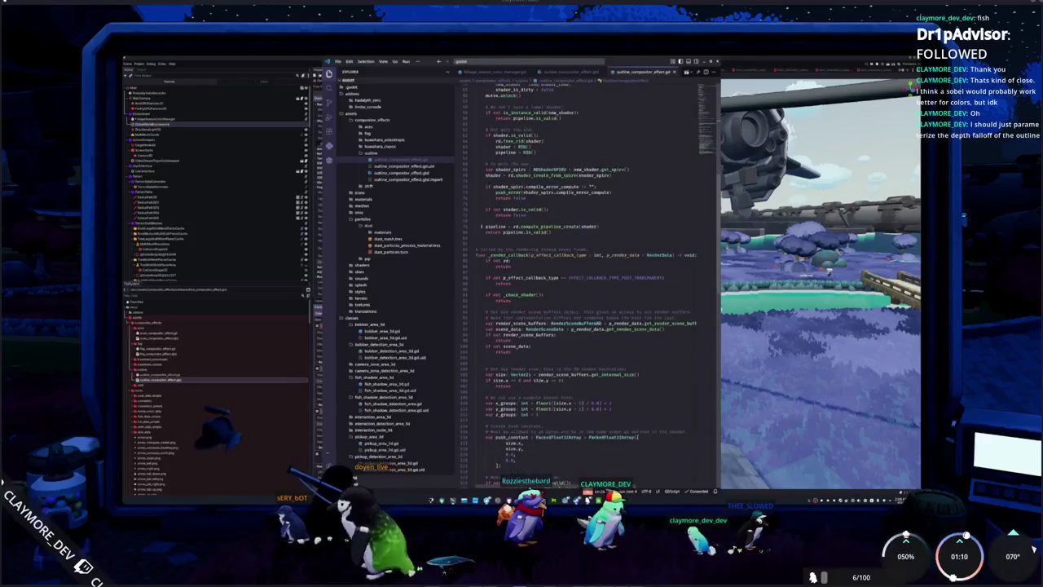
scroll(473, 242, "down", 7)
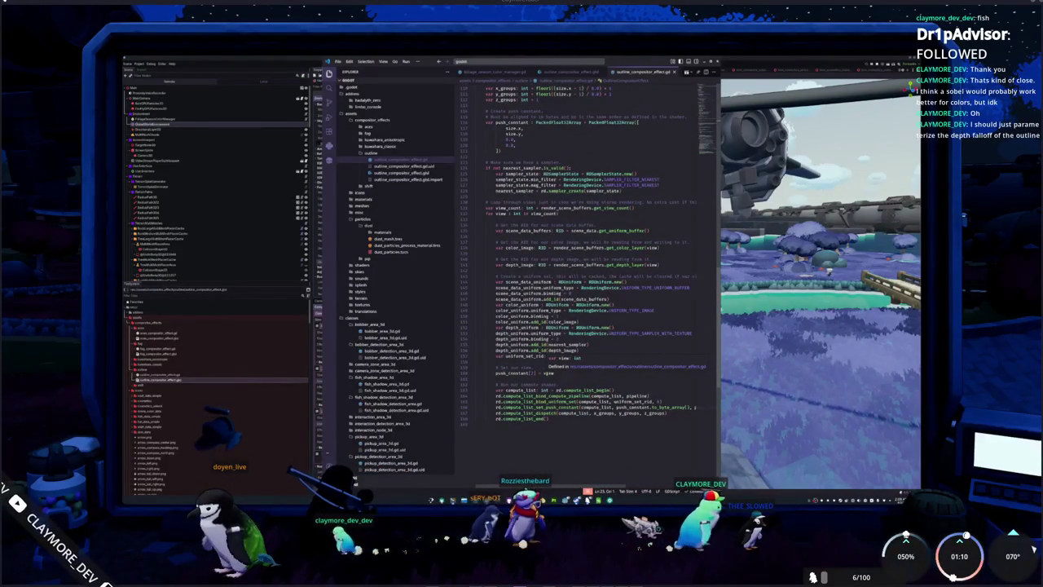
double_click(547, 372)
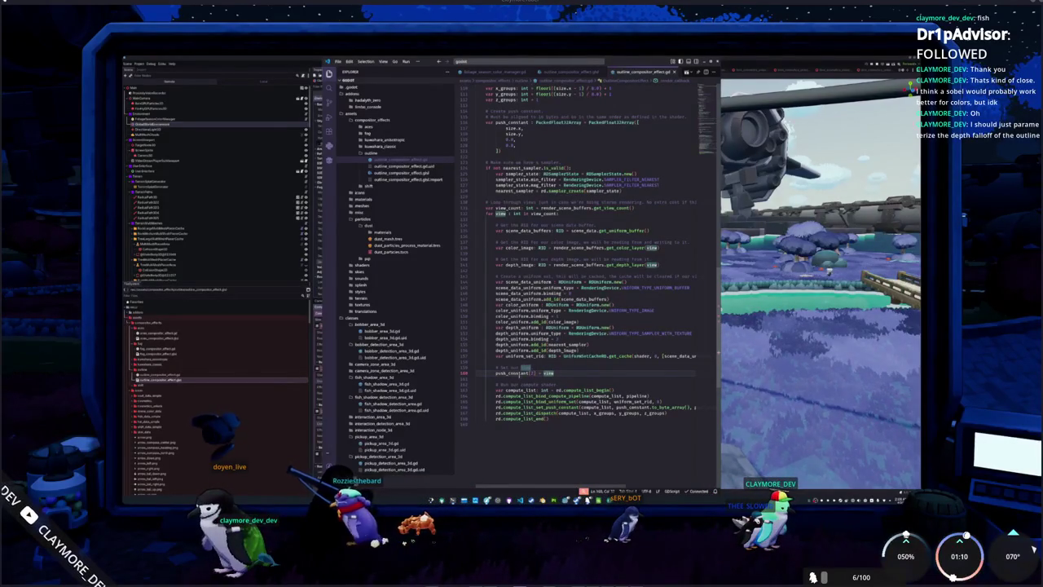
double_click(507, 372)
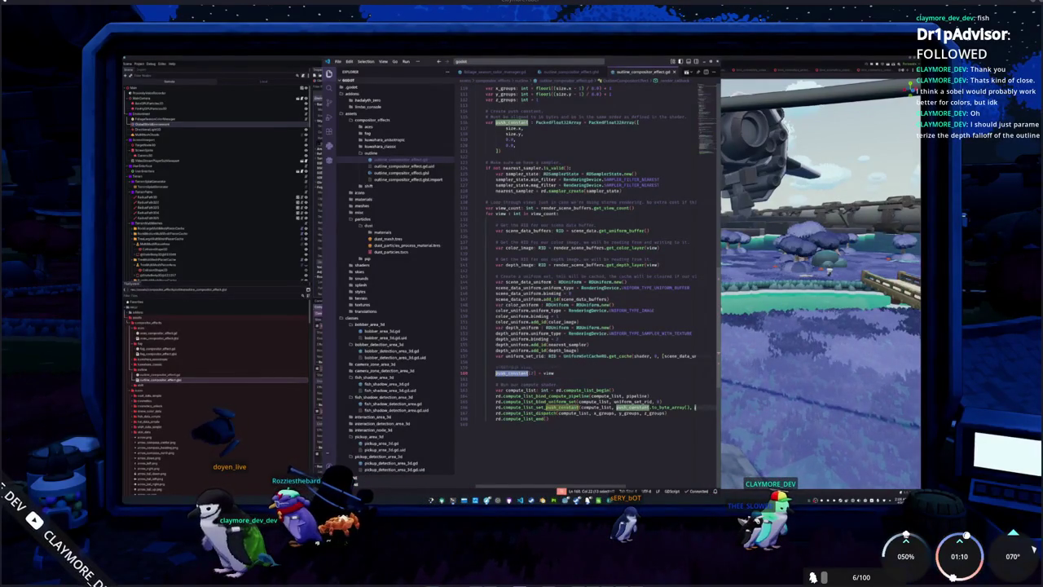
scroll(494, 368, "up", 5)
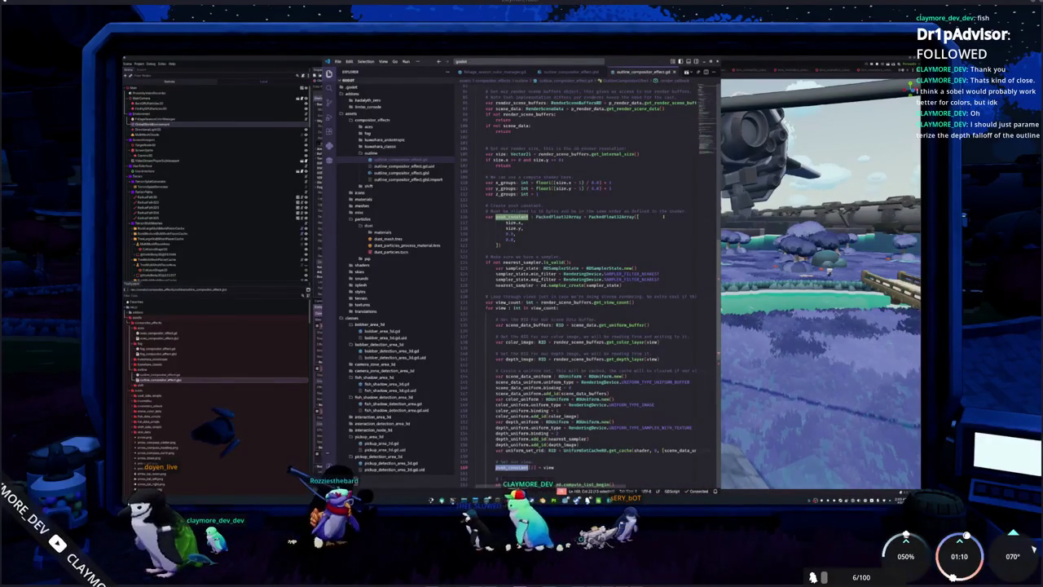
left_click(402, 173)
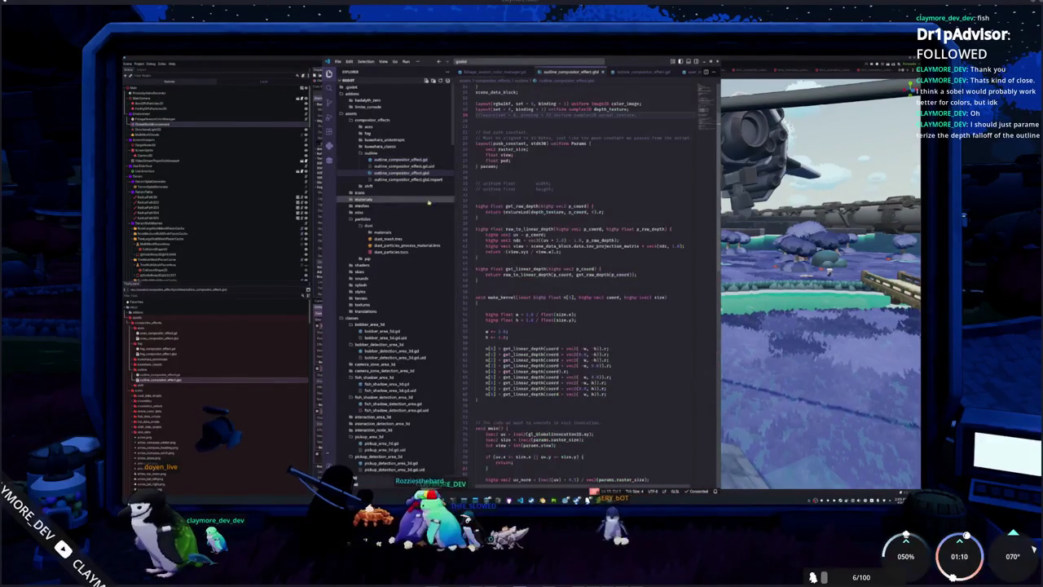
Step: Change the Params block's 'float pad' entry to 'float max_depth;'
left_click(530, 213)
double_click(504, 213)
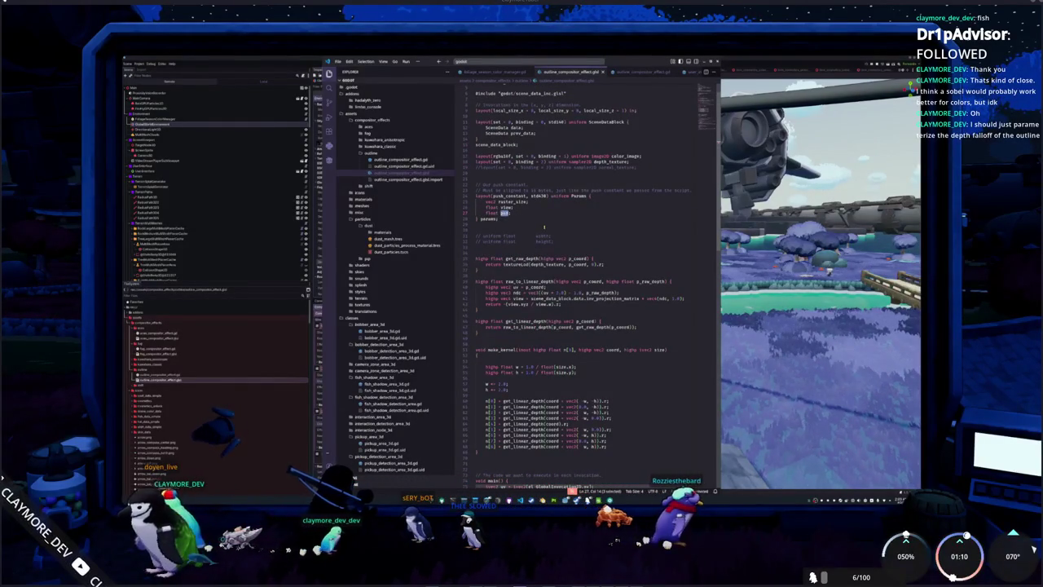
type("fall_off")
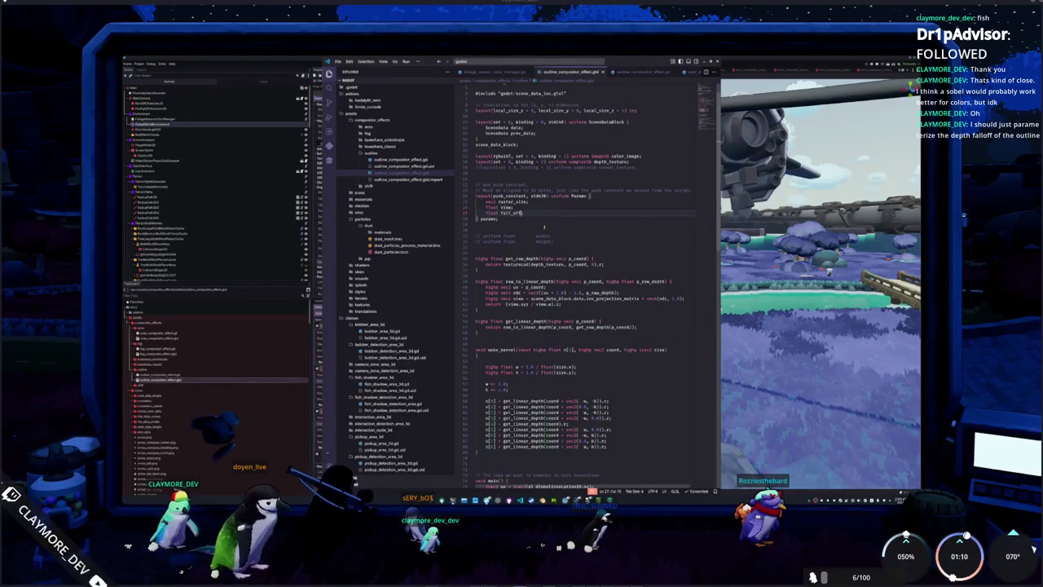
key("ctrl+shift+Left")
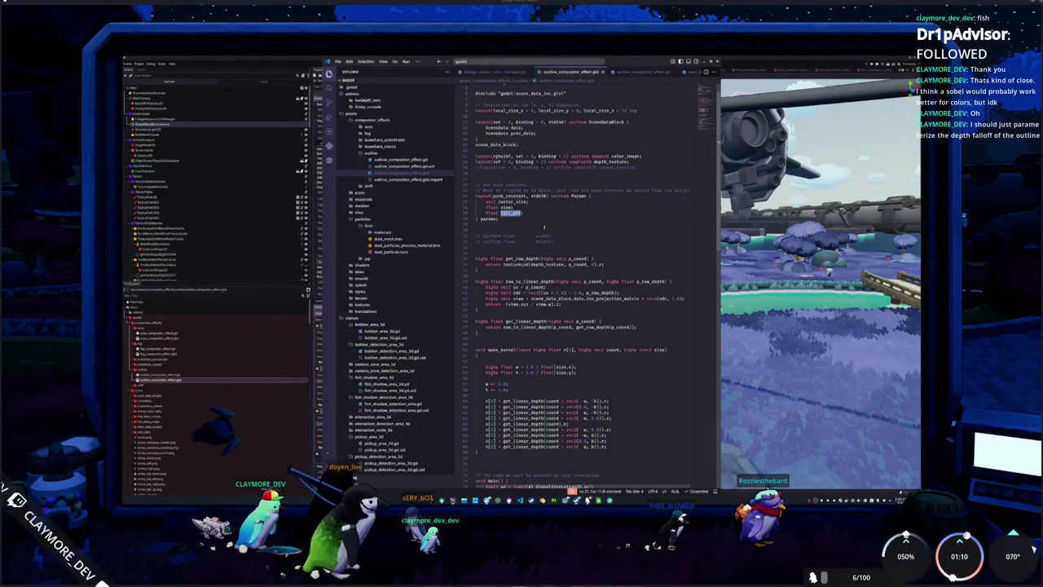
type("depth")
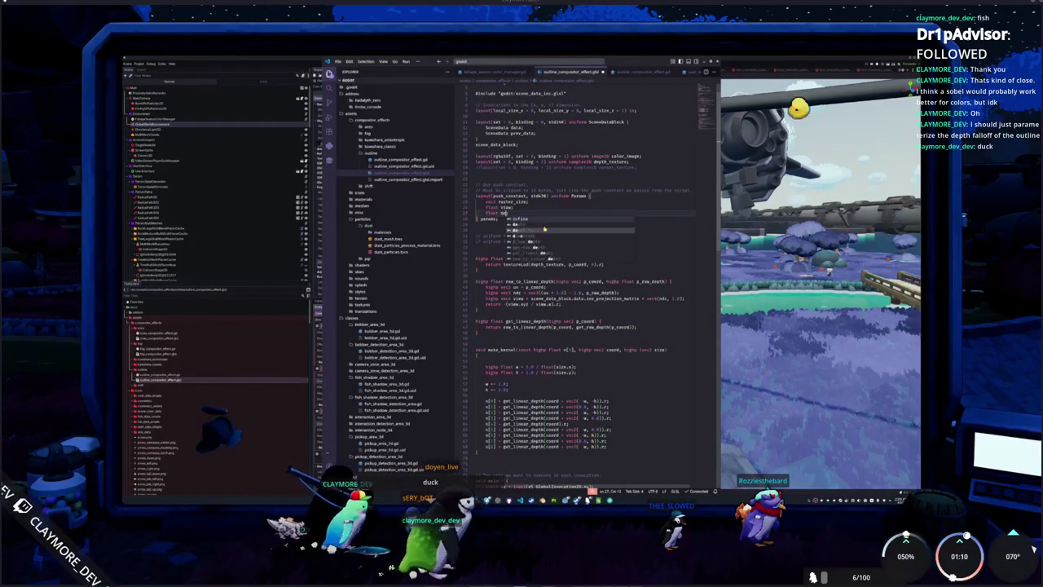
type(";")
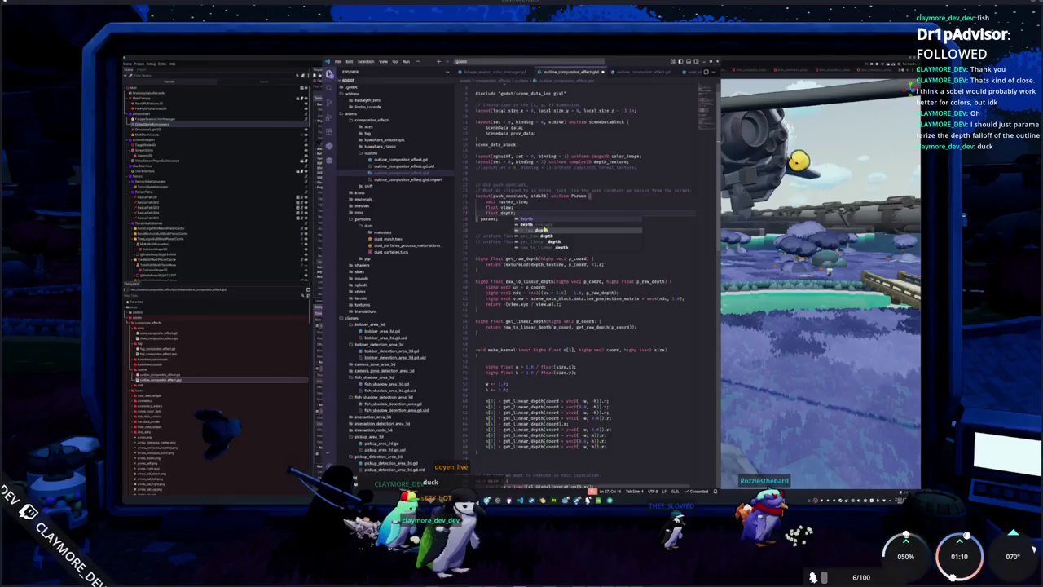
key("ctrl+a")
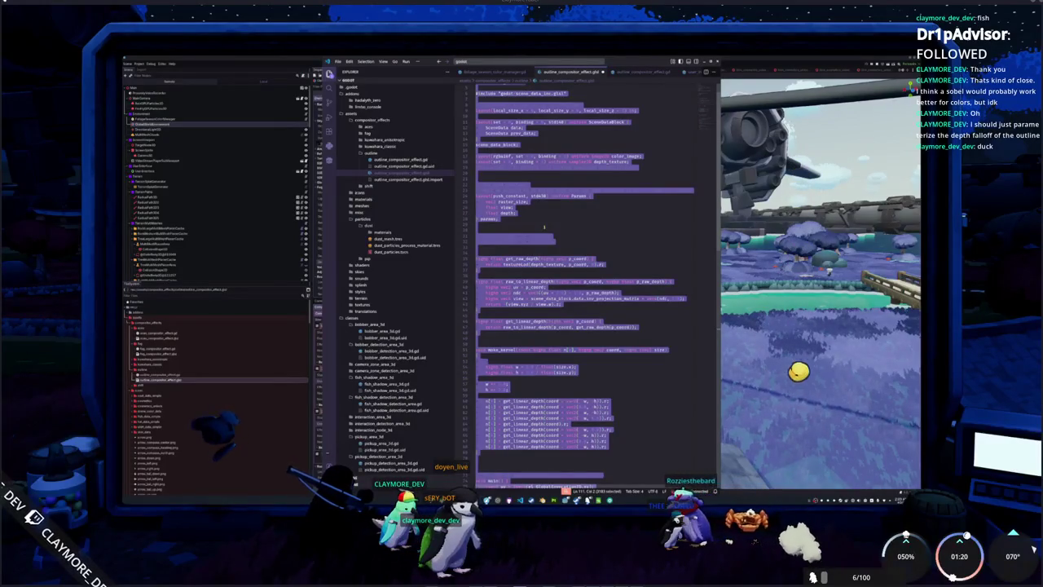
key("ctrl+v")
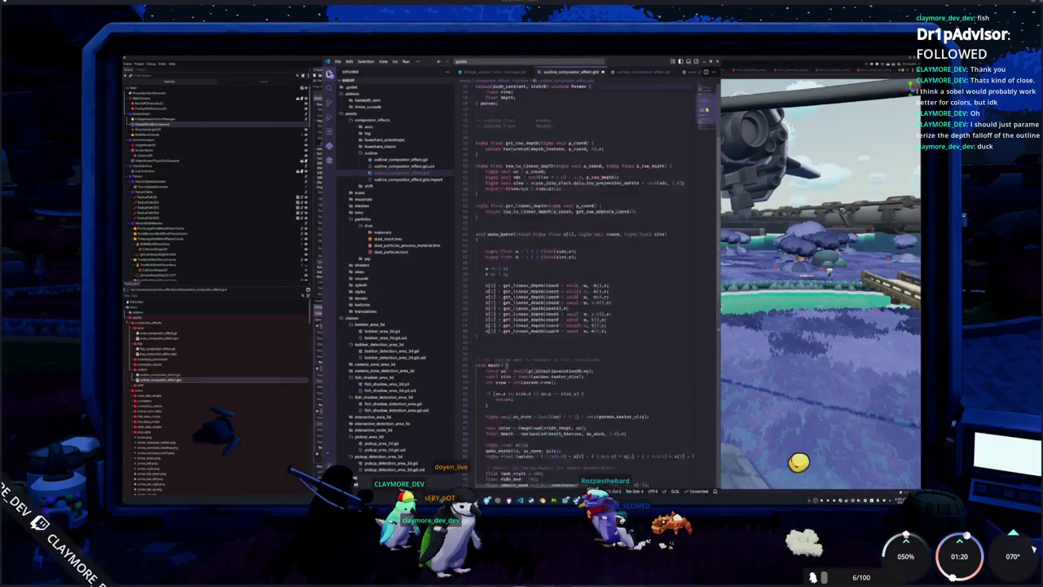
scroll(579, 277, "up", 5)
double_click(507, 234)
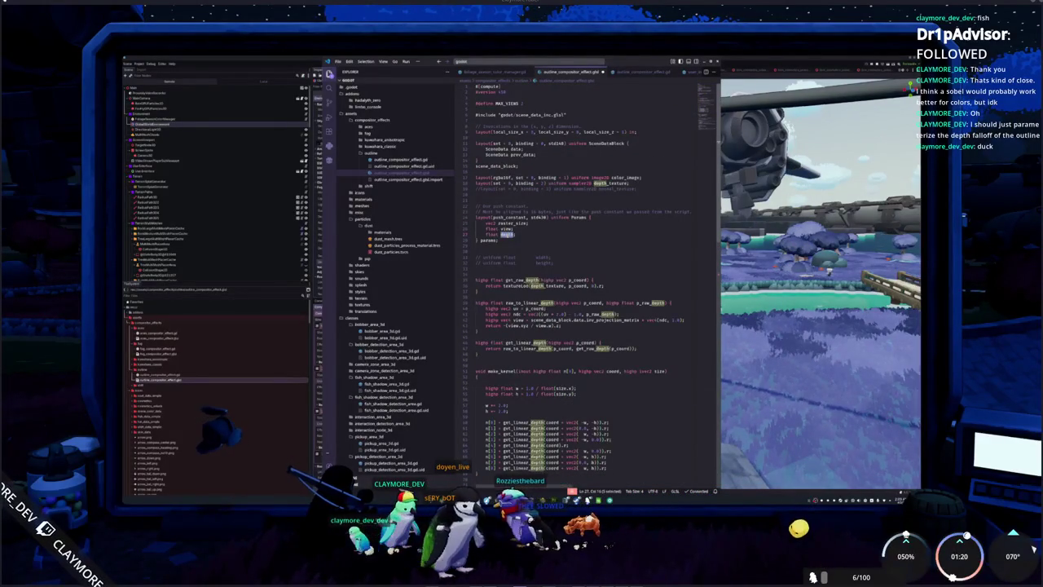
type("d")
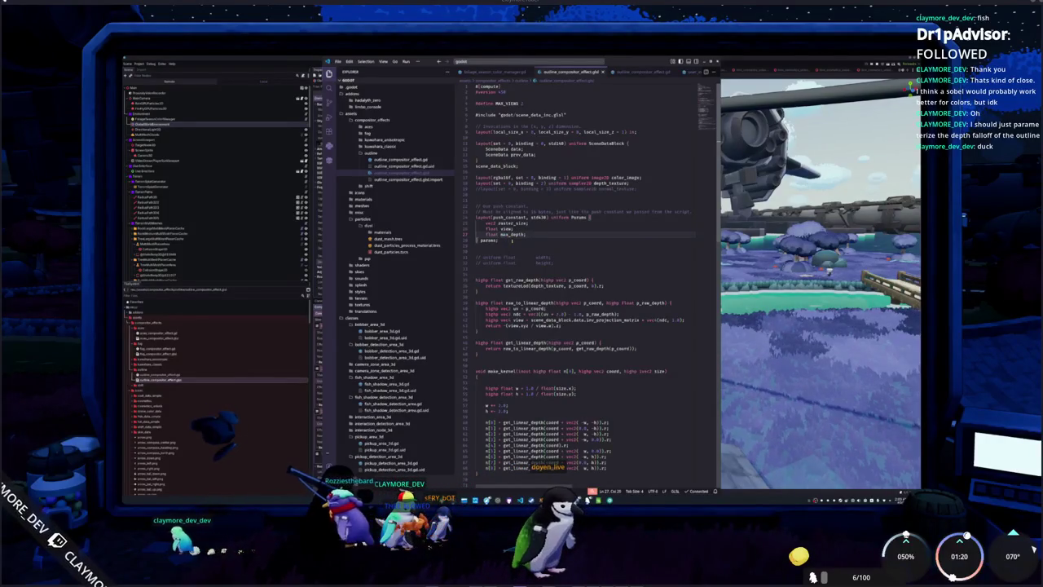
scroll(579, 277, "down", 12)
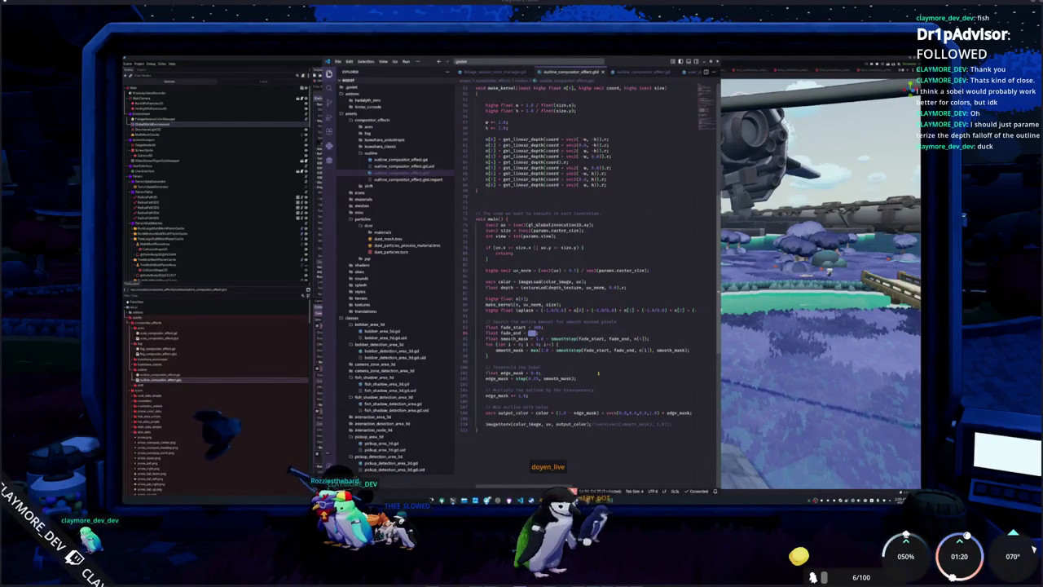
Step: Make the shader's fade_end equal params.max_depth and fade_start derive from params.max_depth
type("param")
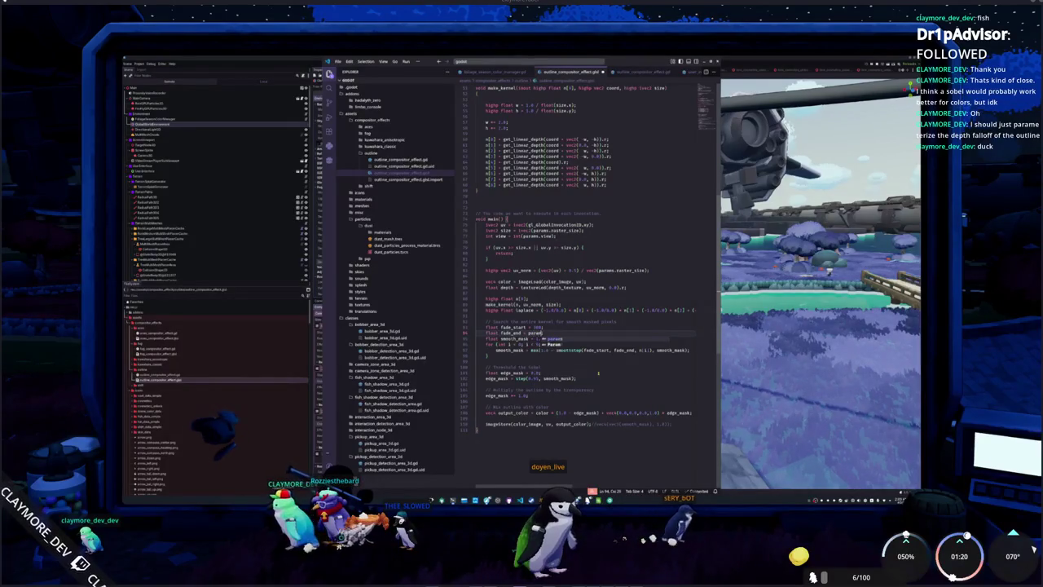
type("s.m")
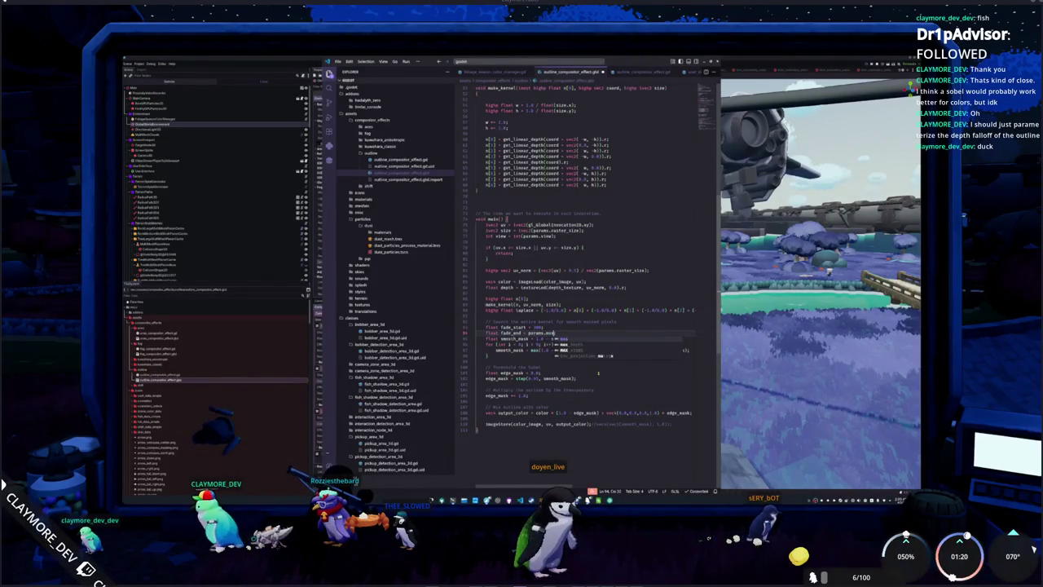
key("Tab")
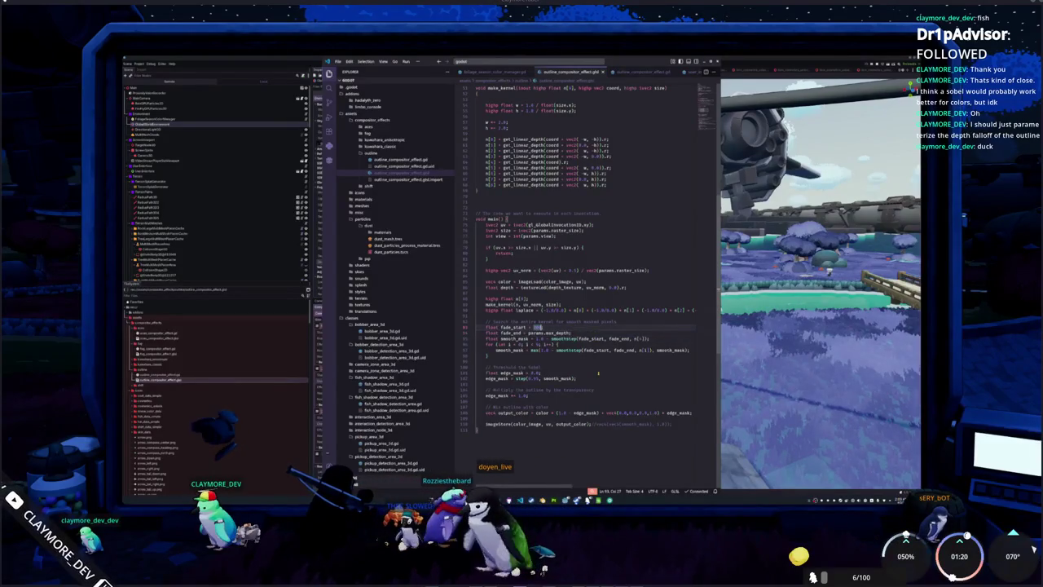
type("params")
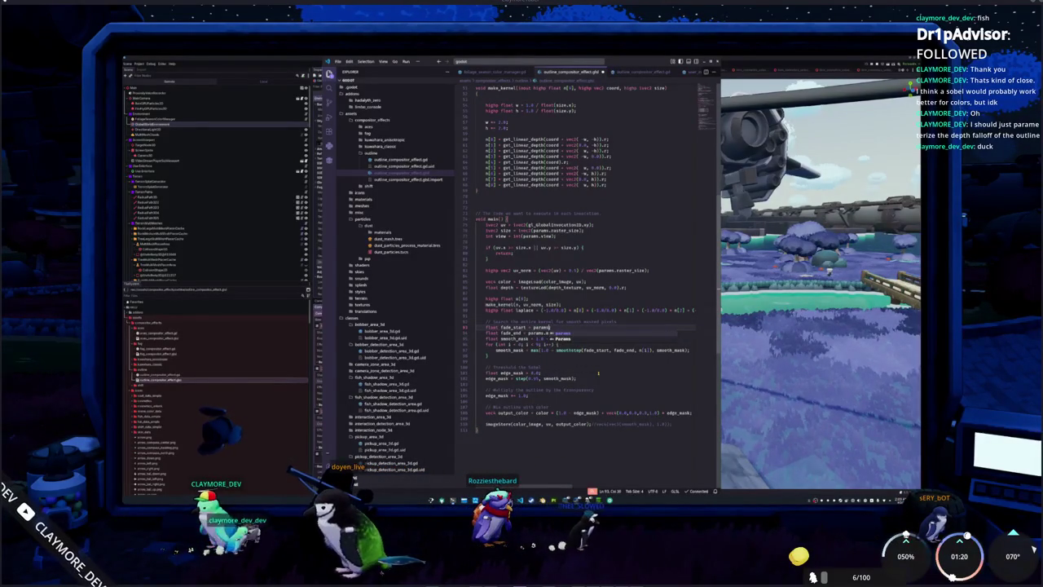
key("ctrl+z")
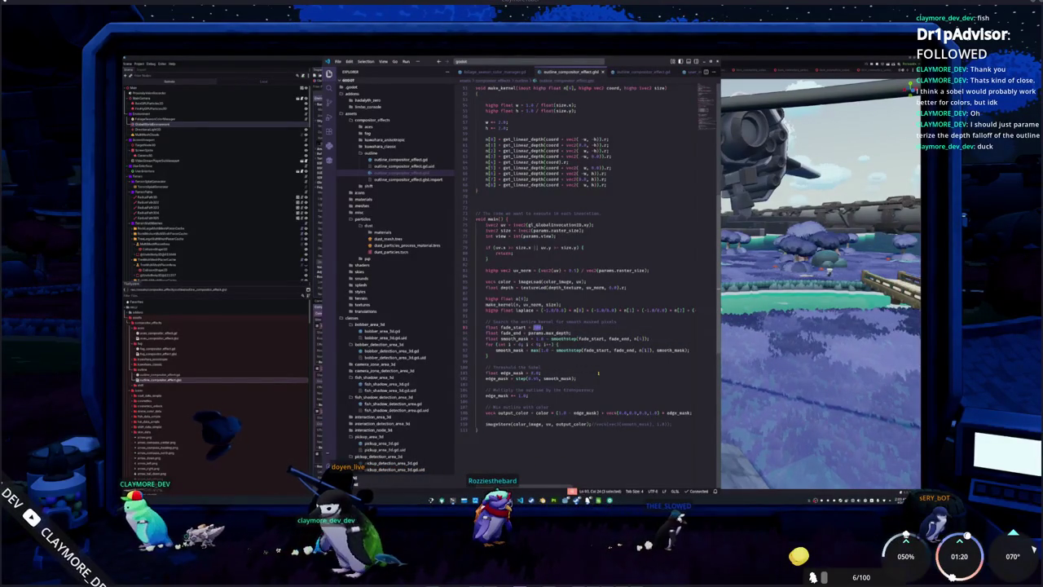
type("params.max_d")
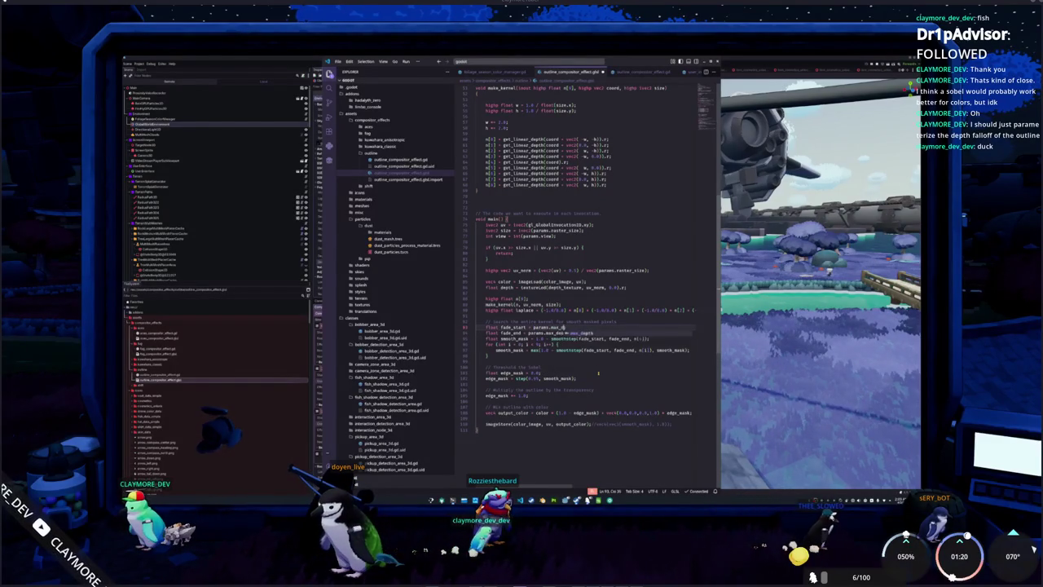
key("Return")
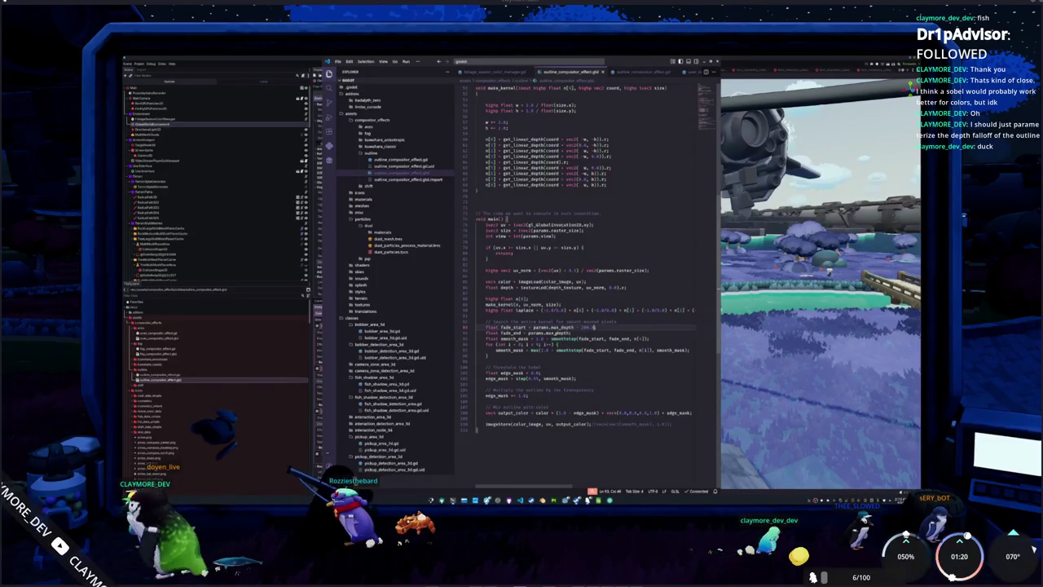
scroll(565, 330, "up", 10)
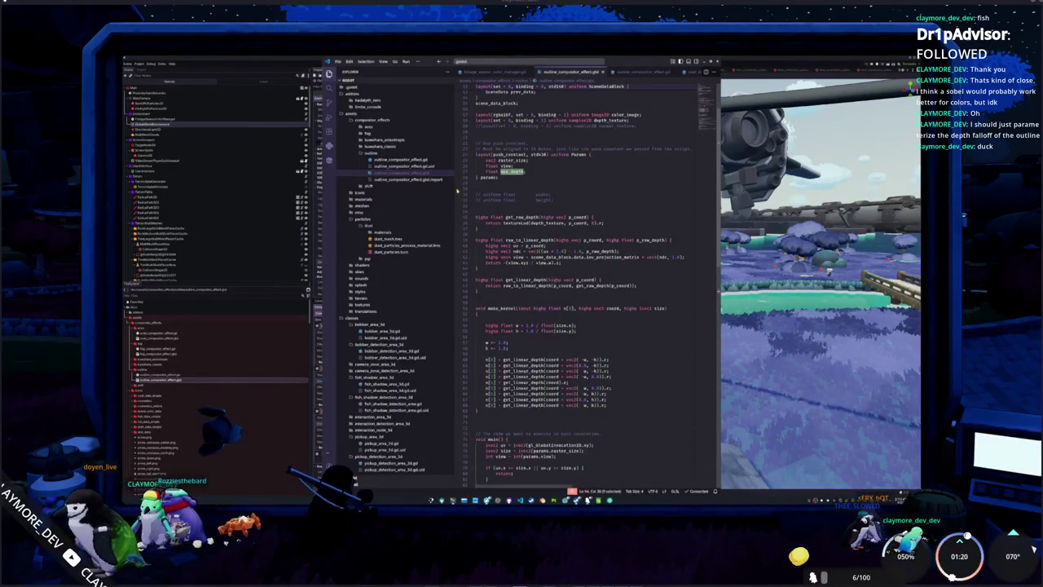
Step: Check the PackedFloat32Array docs, then highlight float and vec2 uses in the GLSL Params block
left_click(399, 160)
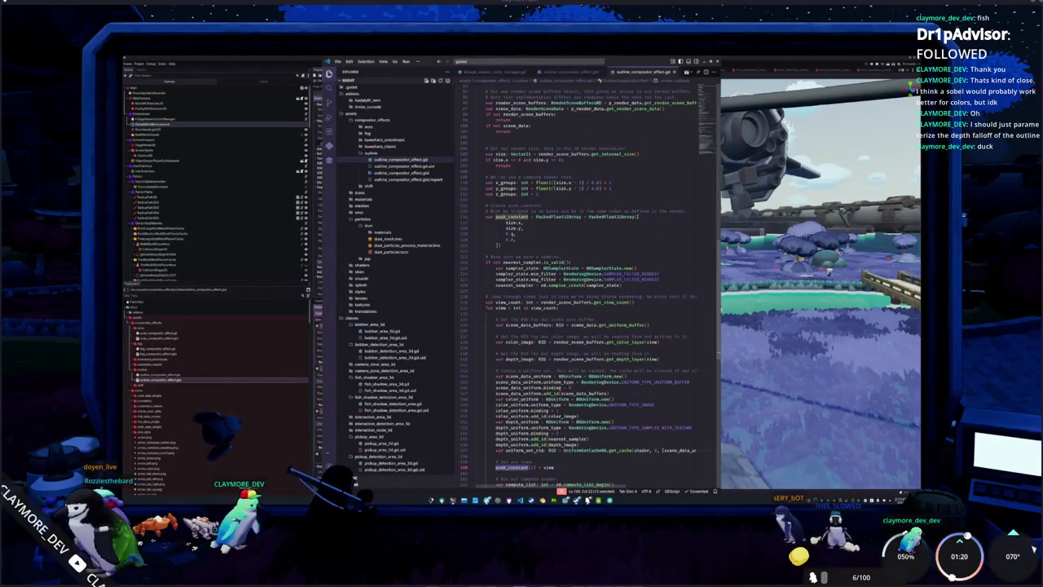
mouse_move(577, 217)
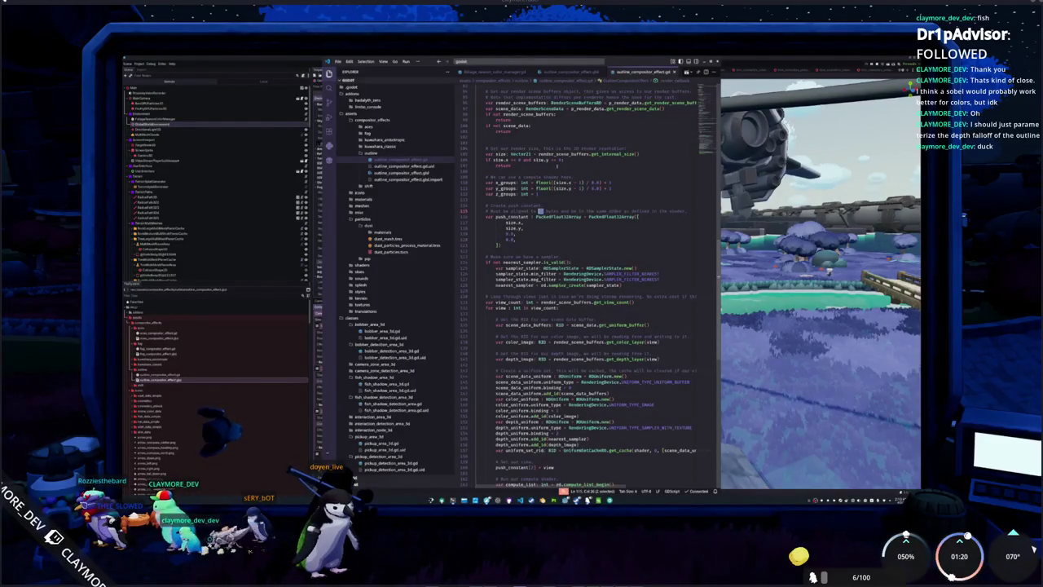
left_click(588, 72)
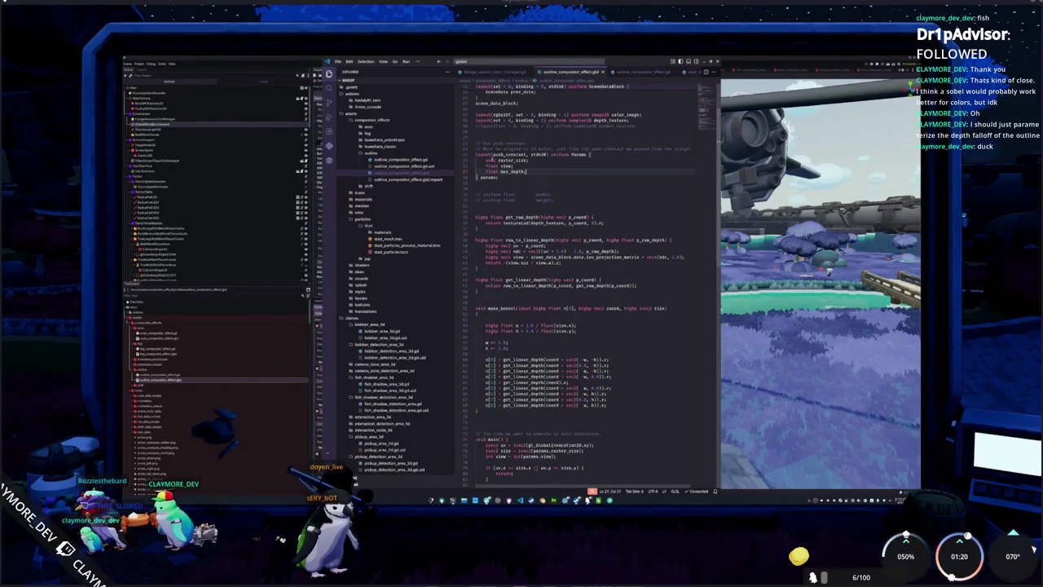
left_click(492, 165)
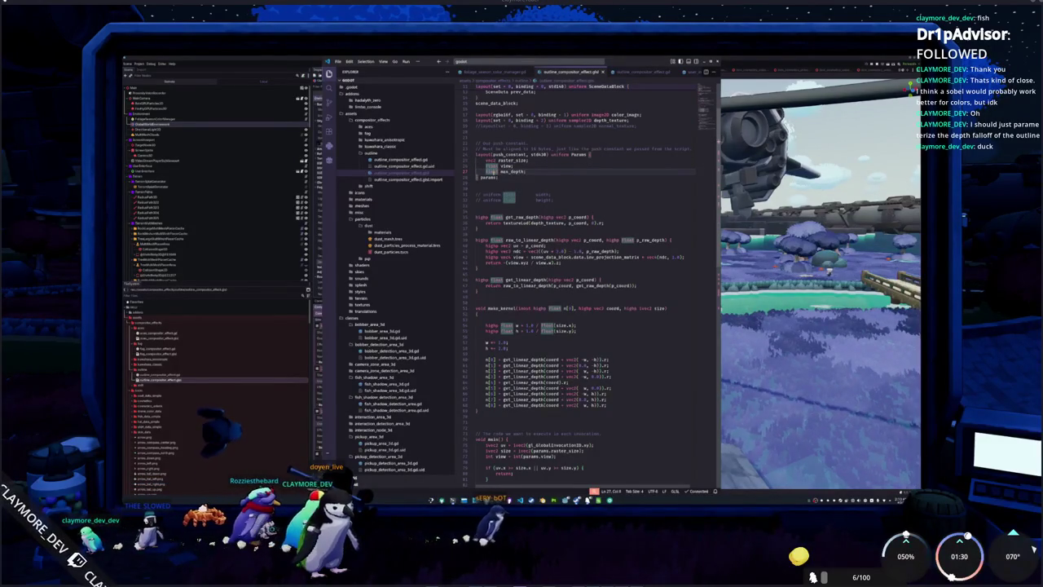
left_click(489, 160)
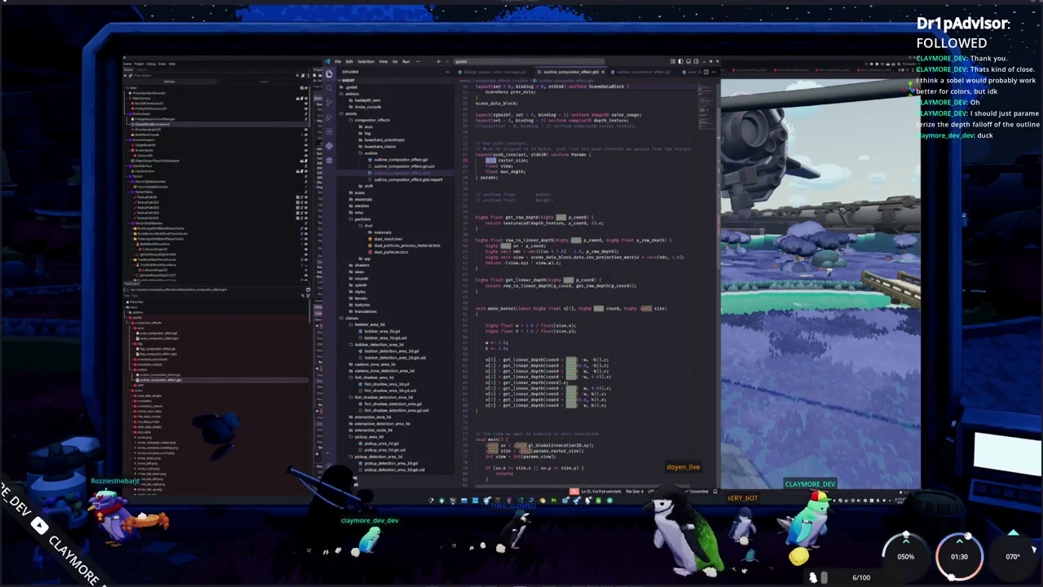
Step: Add 'float pad;' and a duplicated 'float max_depth;' line to the shader's Params struct
type("pa")
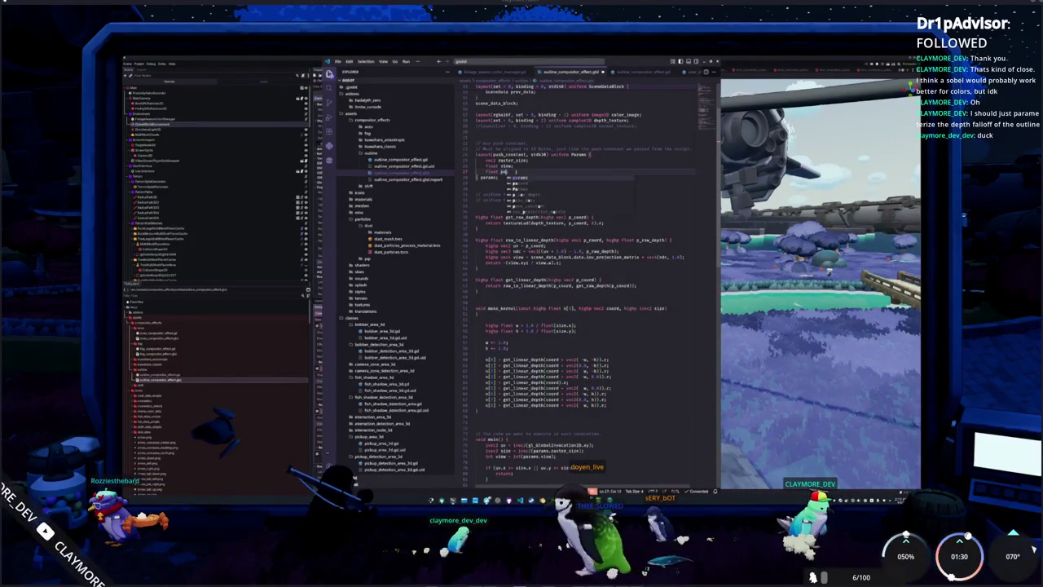
type("d;")
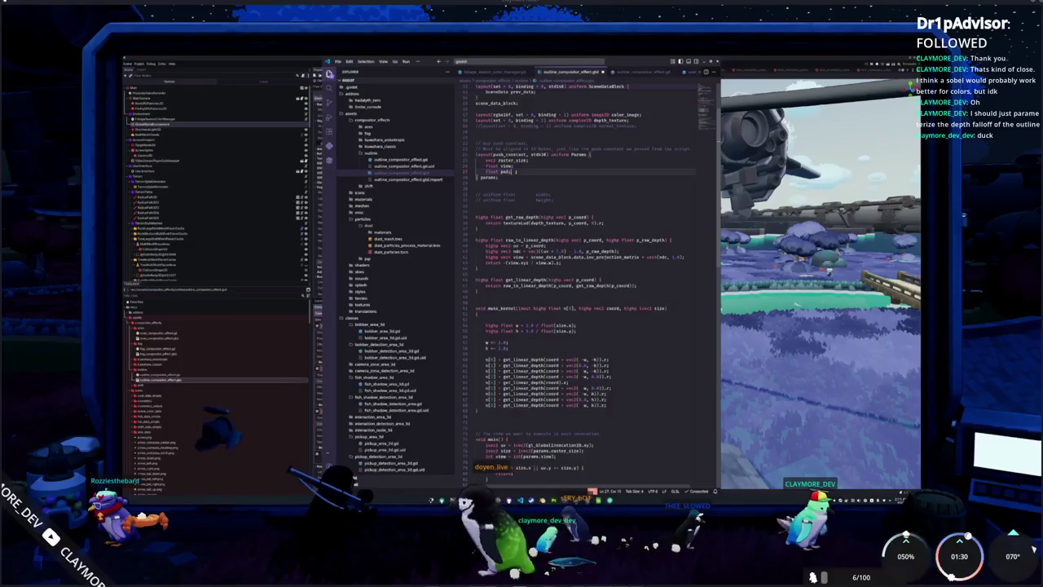
key("shift+alt+Down")
type("max_depth;")
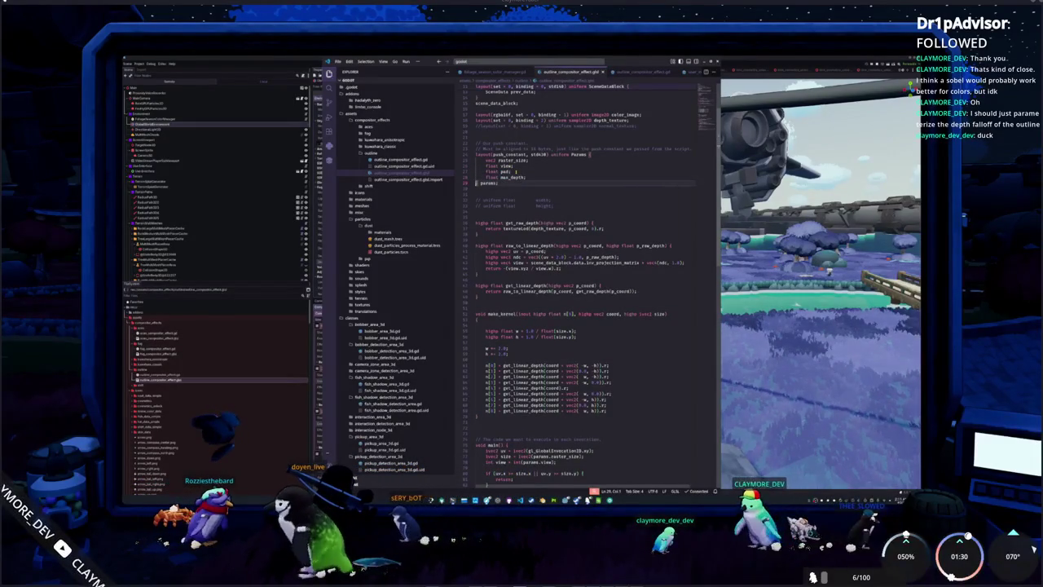
Step: Start a new entry line after the last 0.0 in the GDScript push_constant array
left_click(642, 73)
left_click(521, 240)
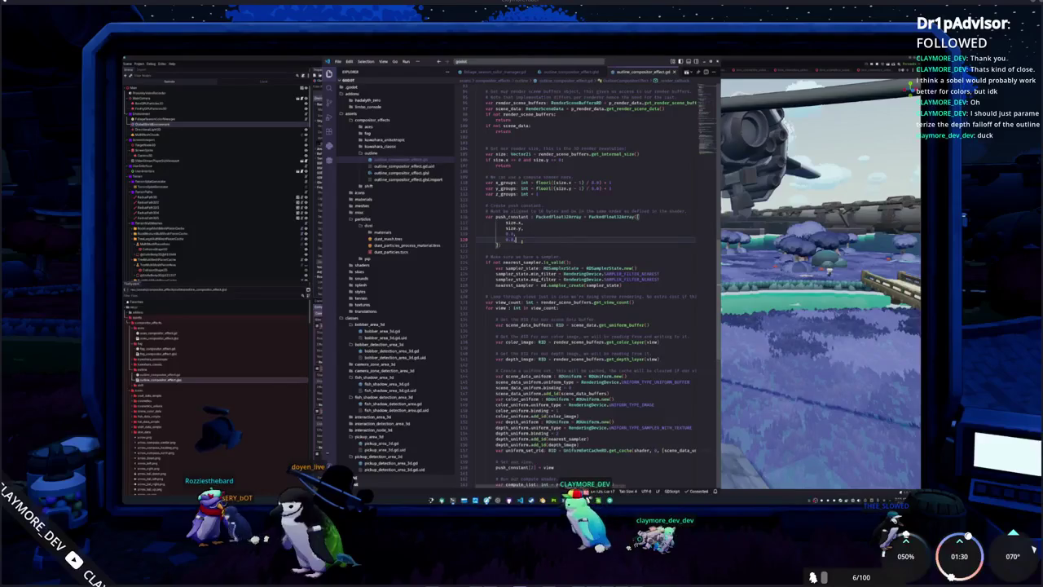
key("Return")
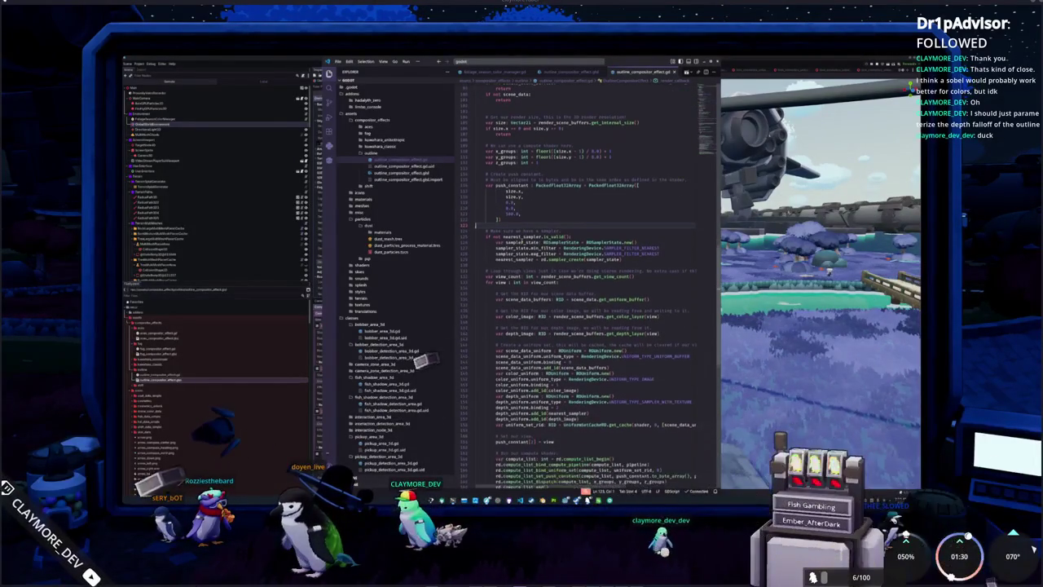
key("alt+Tab")
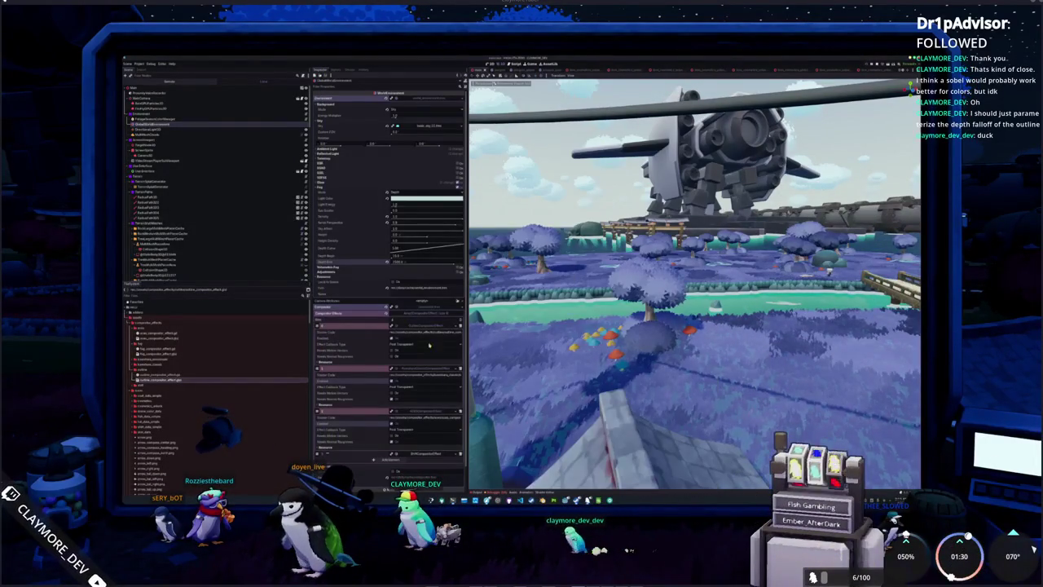
Step: Re-pick the outline effect in the compositor slot and check the .glsl ShaderFile compiles without errors
left_click(458, 327)
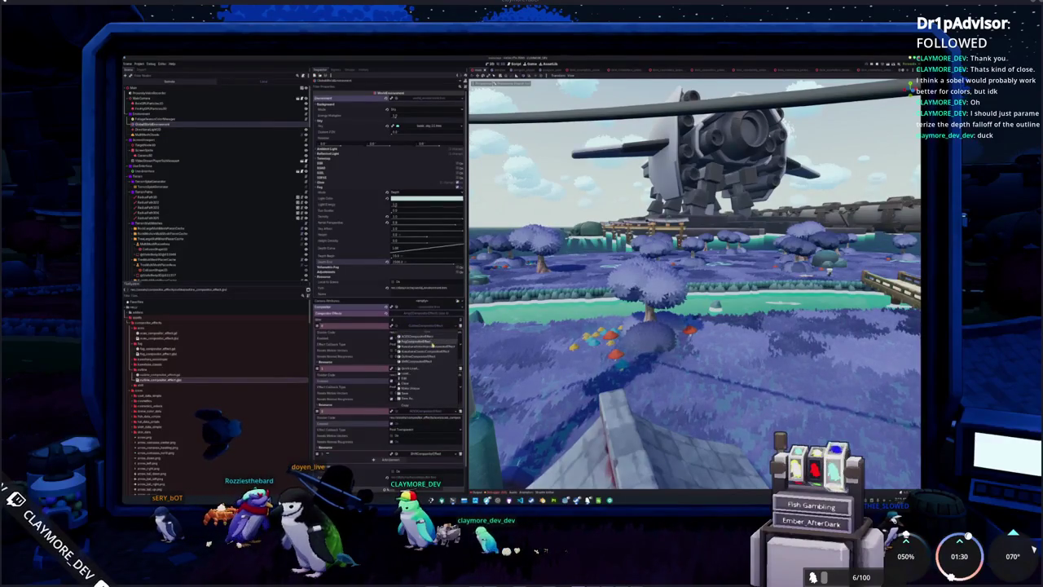
left_click(428, 348)
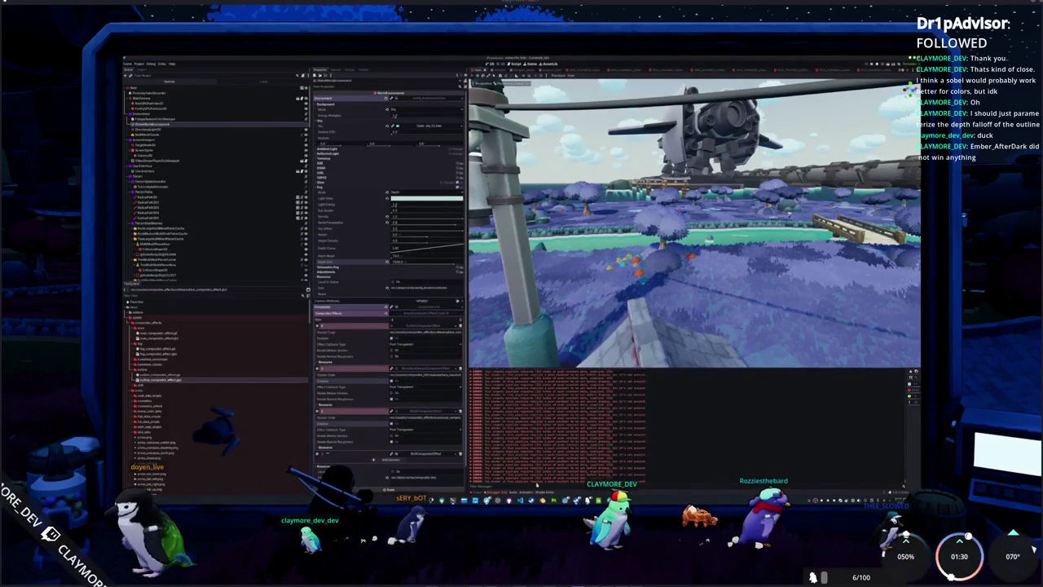
left_click(494, 492)
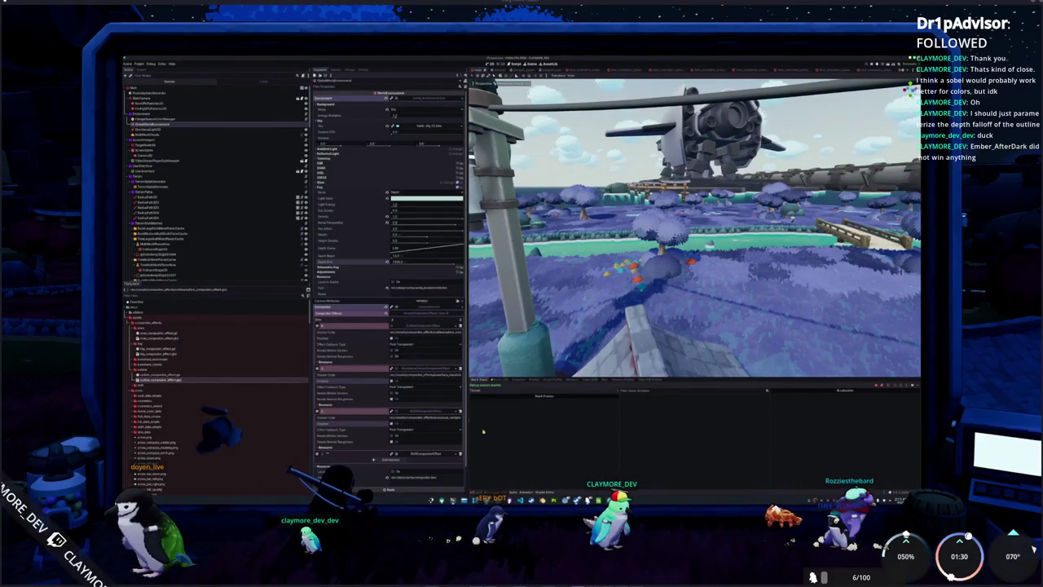
left_click(194, 381)
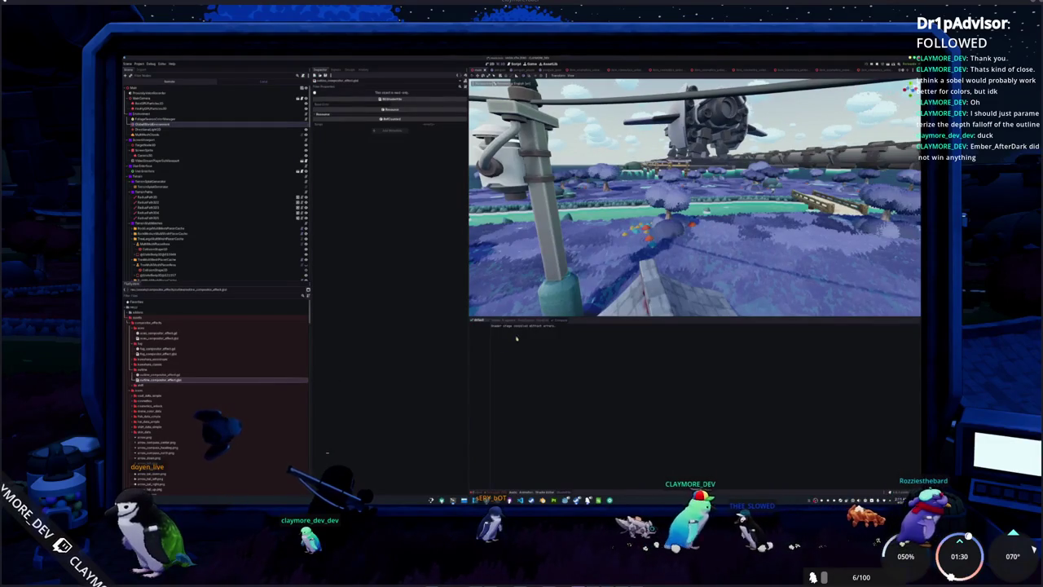
key("alt+Tab")
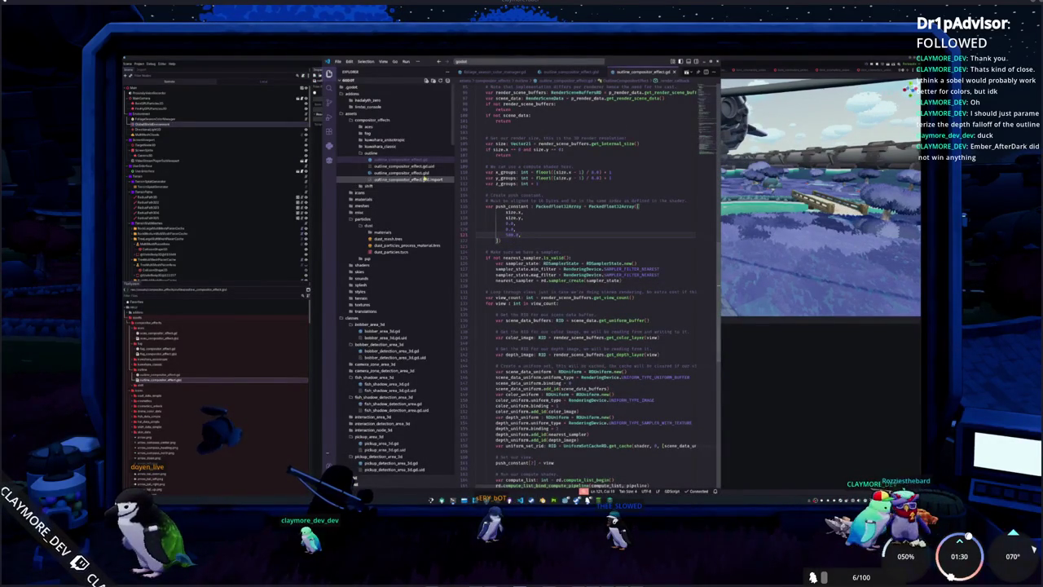
Step: Compare against the max_depth field in Params and add another push_constant entry line
left_click(424, 173)
left_click(526, 177)
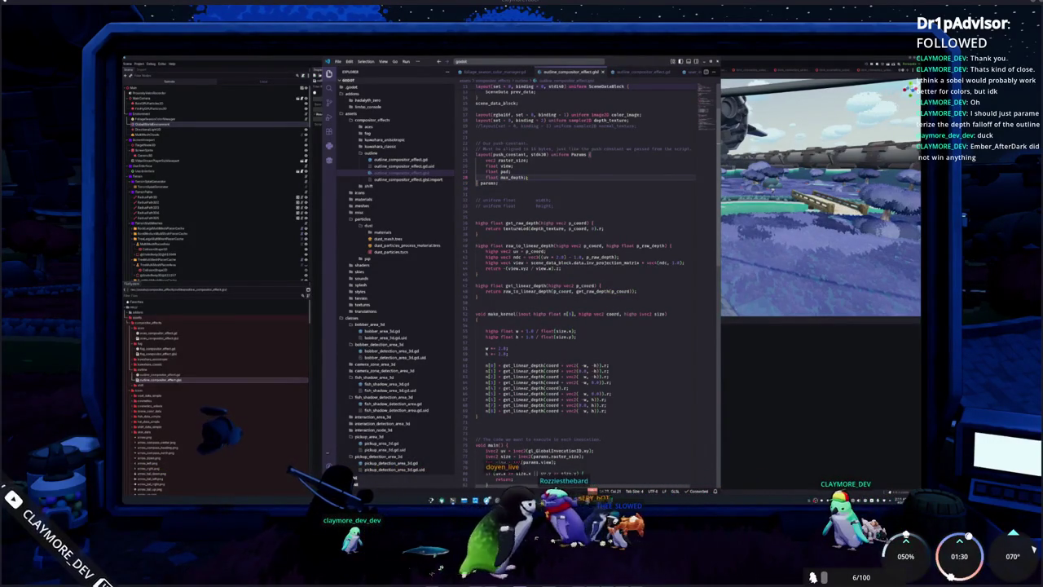
left_click(407, 159)
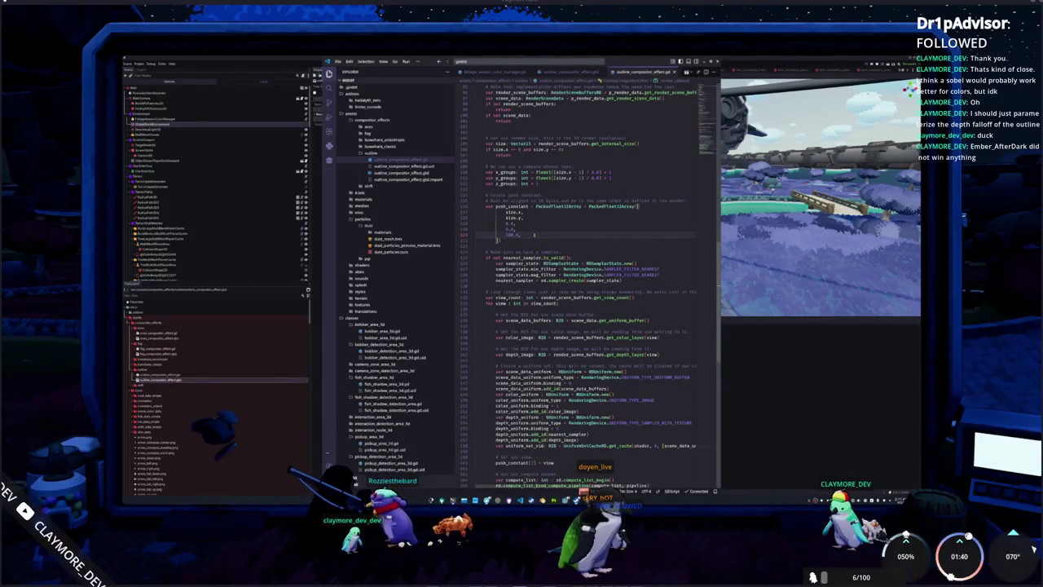
key("Return")
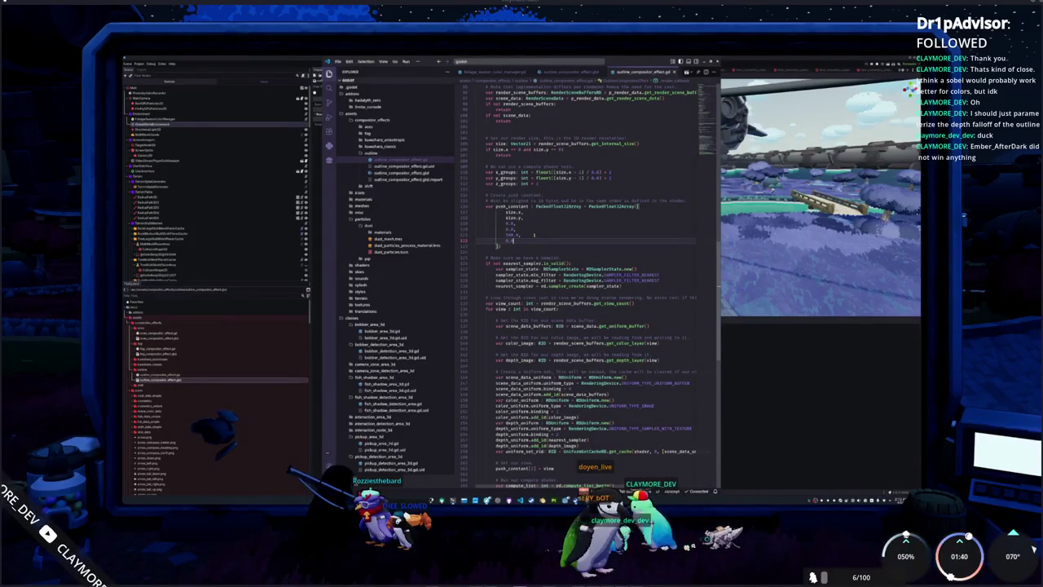
key("alt+Tab")
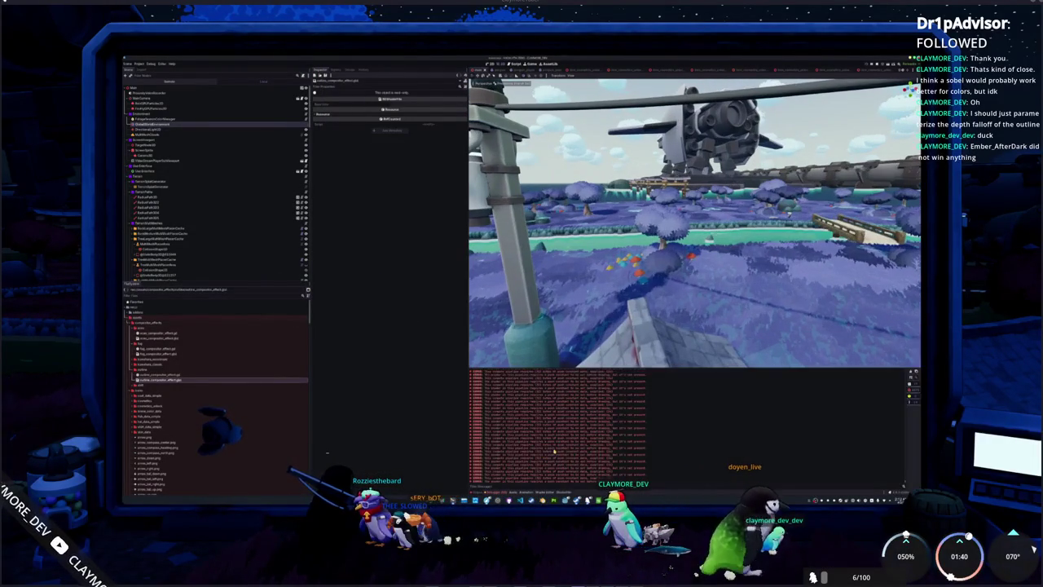
Step: Re-create the outline effect in the WorldEnvironment's compositor slot
left_click(266, 125)
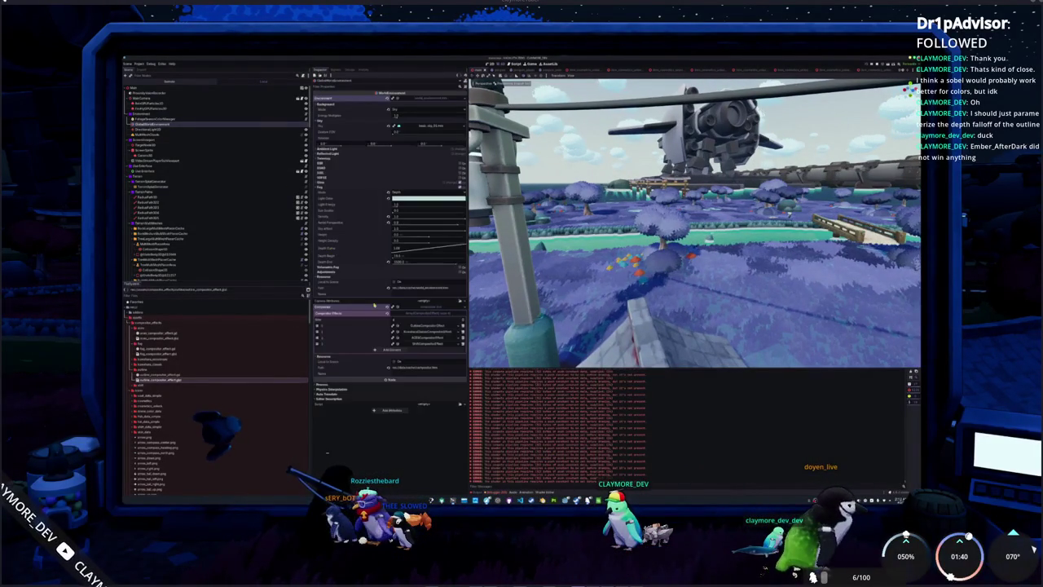
left_click(459, 327)
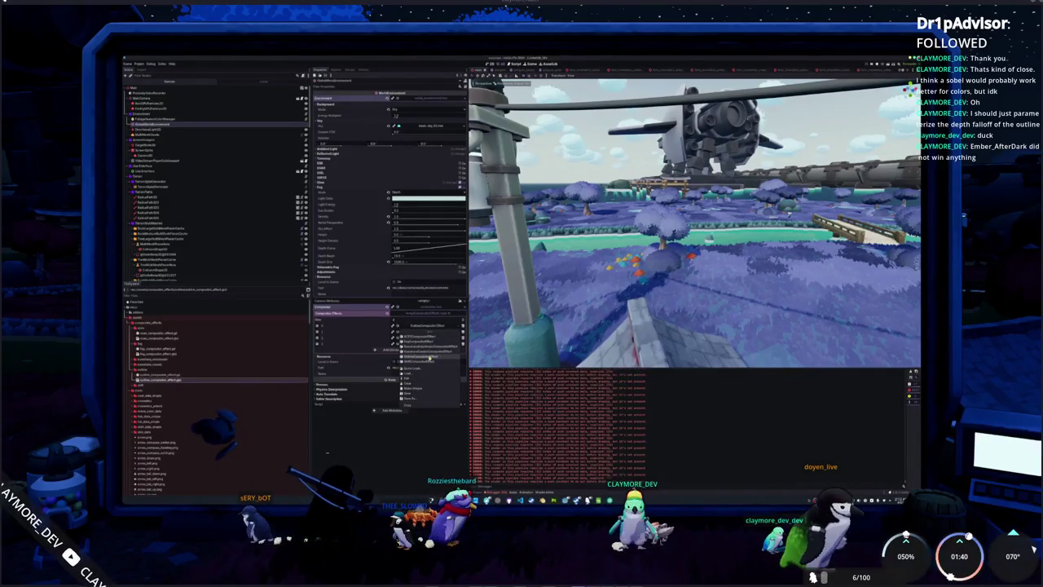
left_click(436, 349)
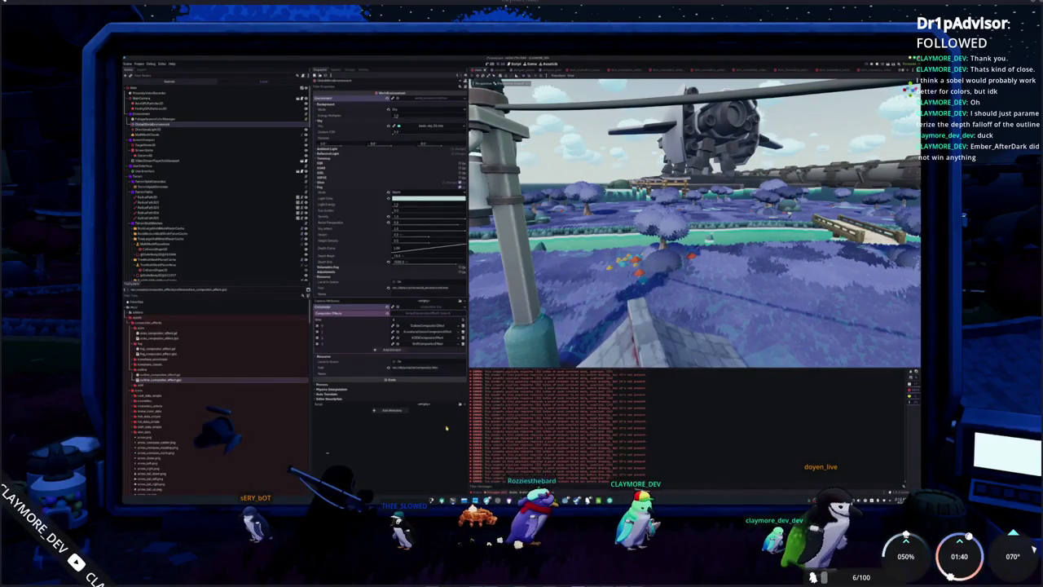
Step: Add a comma and new line to the push_constant array, then re-create the effect again
key("alt+Tab")
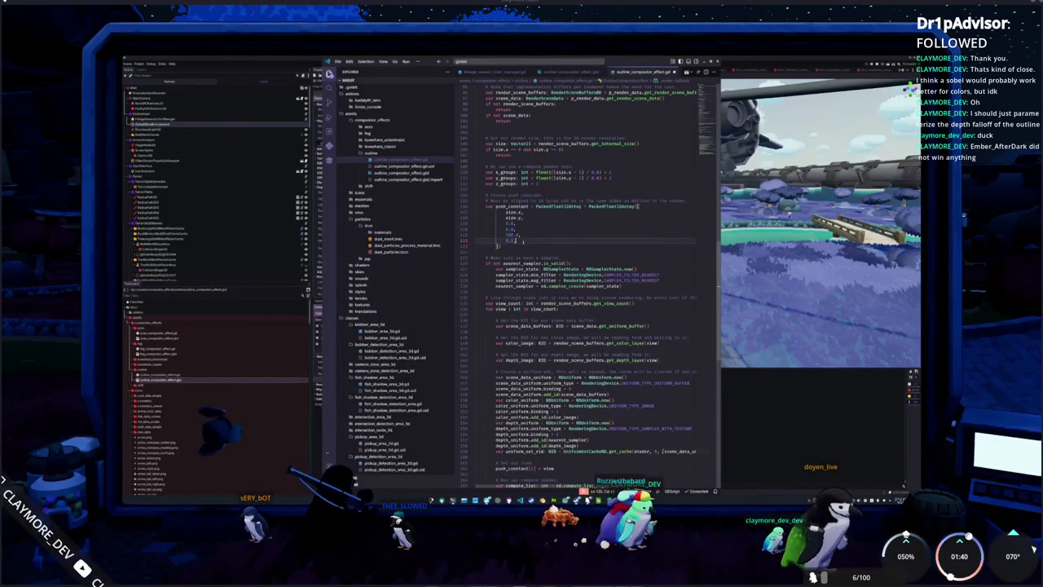
type(",")
key("Return")
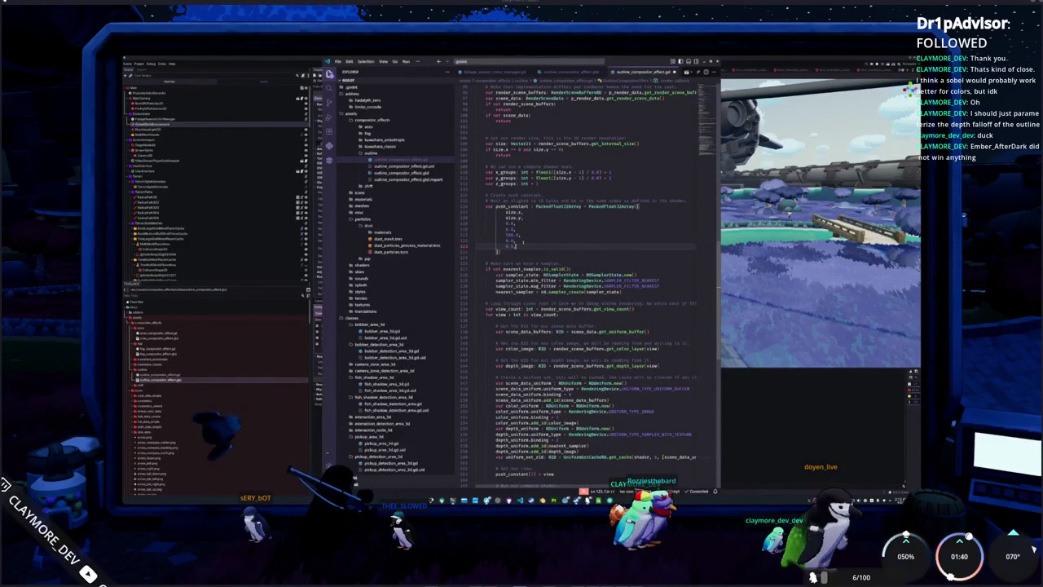
key("alt+Tab")
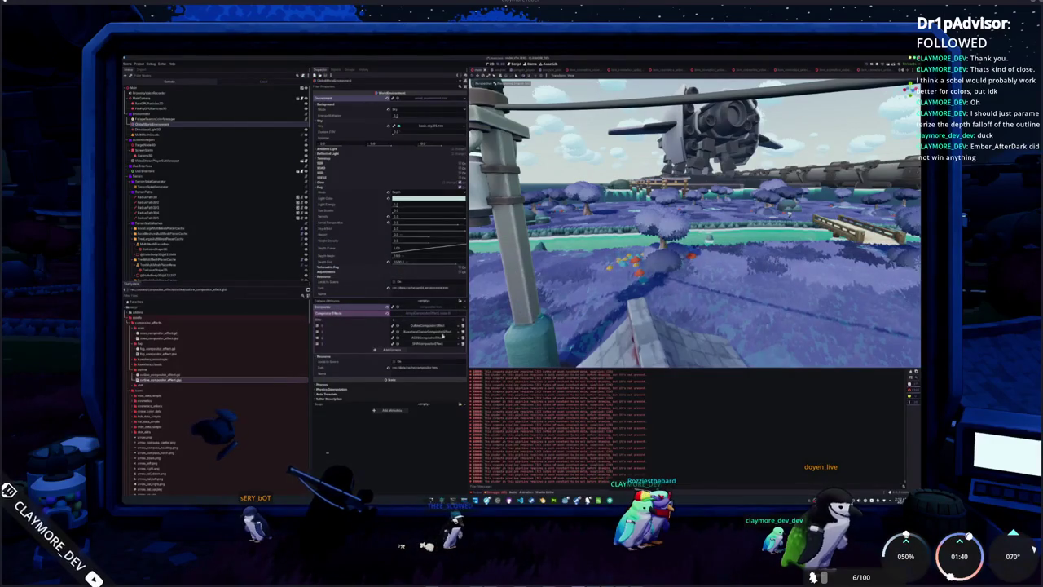
left_click(458, 323)
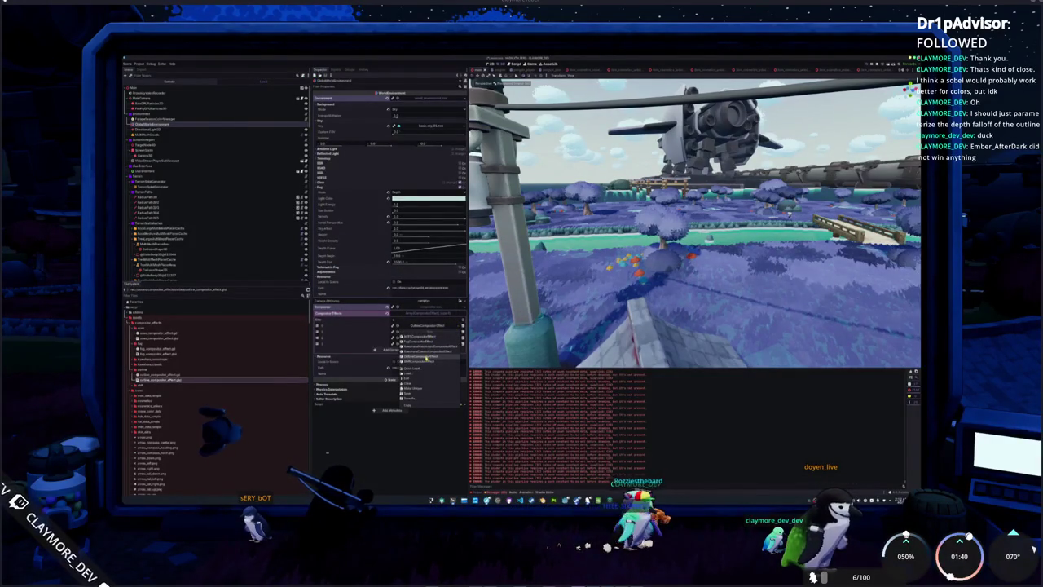
left_click(426, 358)
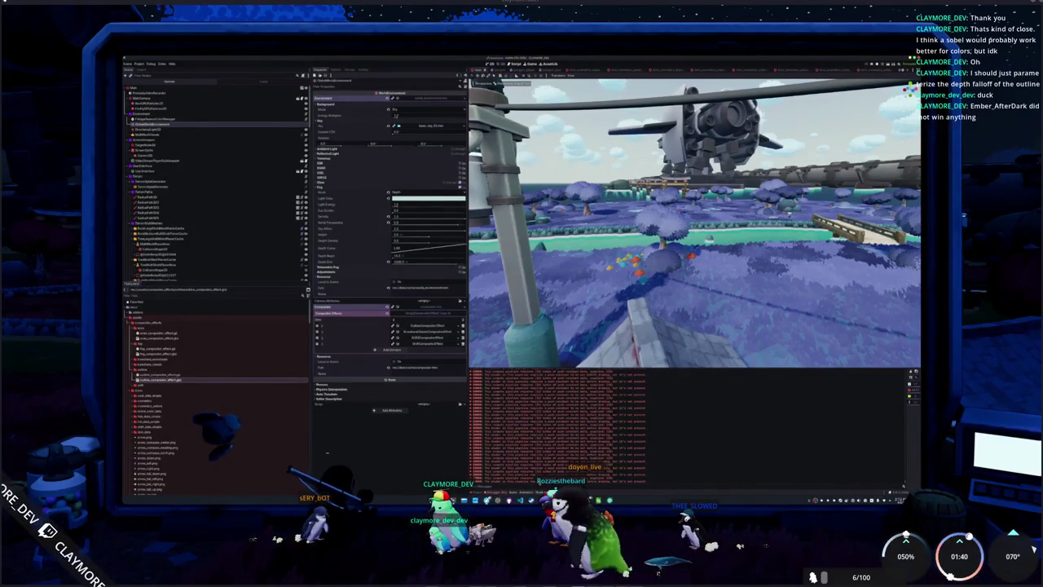
Step: Trim the push_constant array to size.x, size.y, 0.0, 100.0 by deleting the extra 0.0 entries
key("alt+Tab")
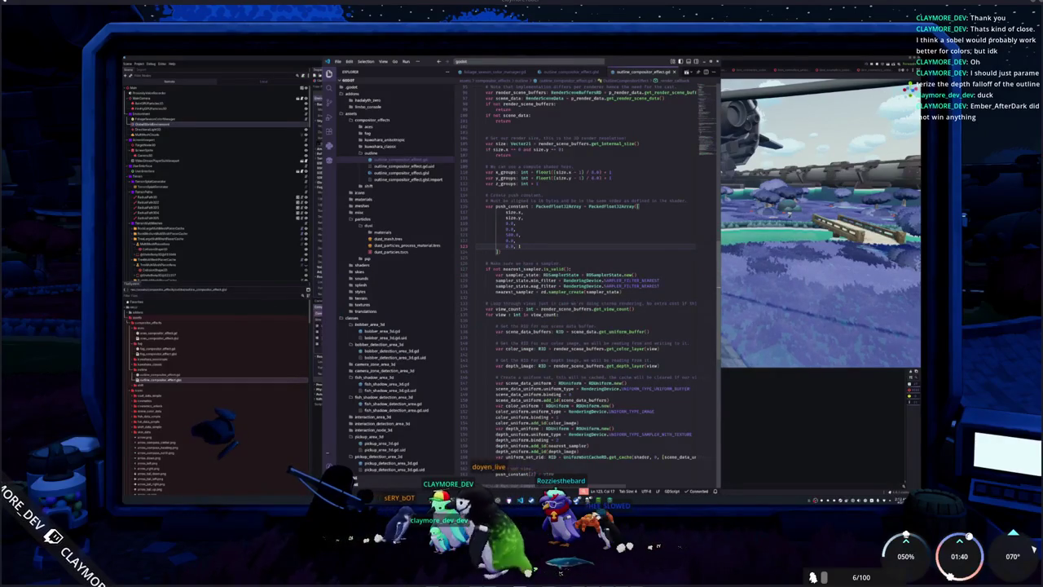
key("BackSpace")
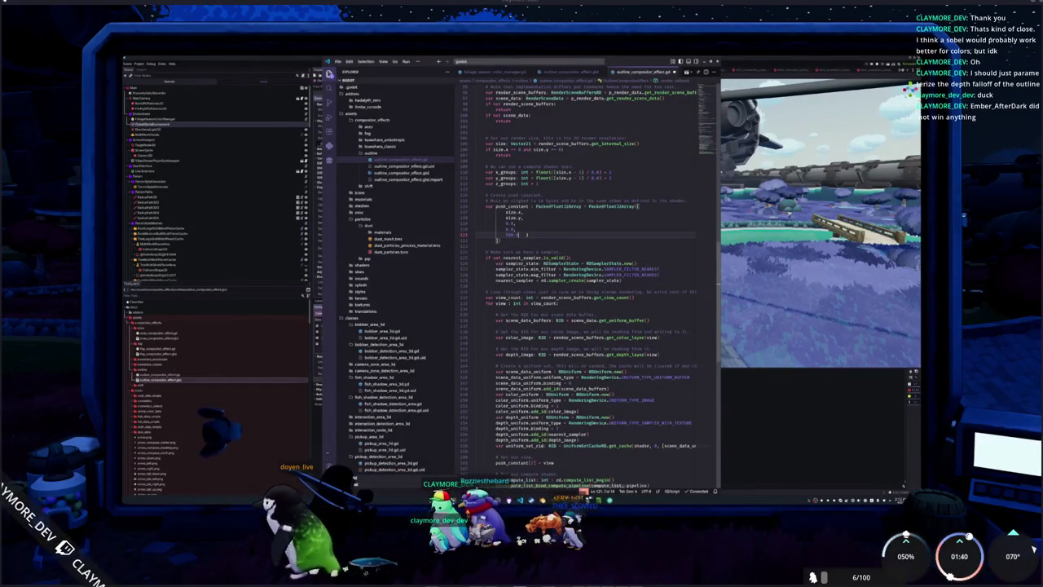
left_click(515, 229)
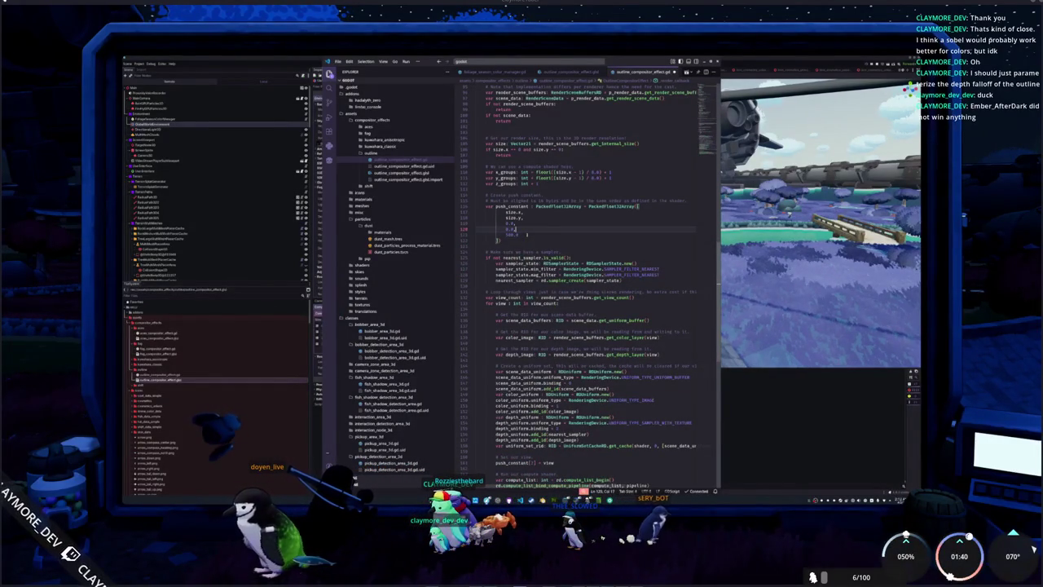
key("shift+Up")
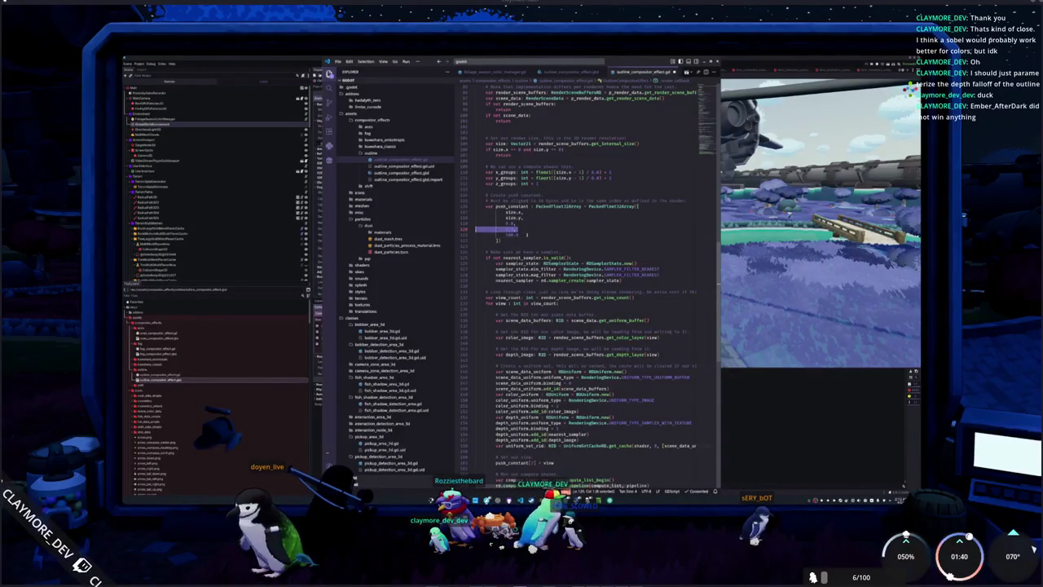
key("BackSpace")
type(",")
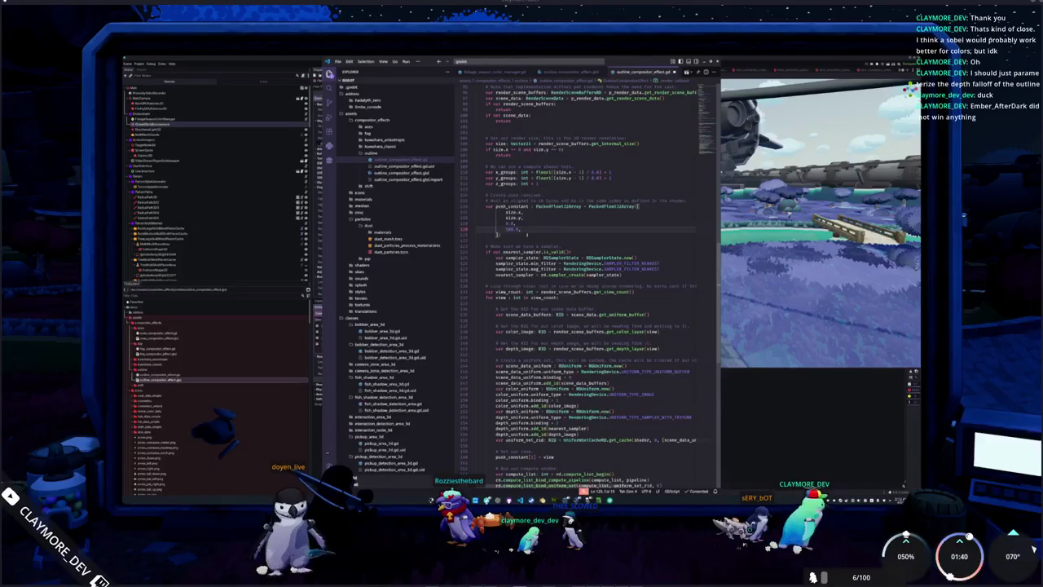
Step: Delete 'float pad;' from the shader's Params struct
left_click(574, 73)
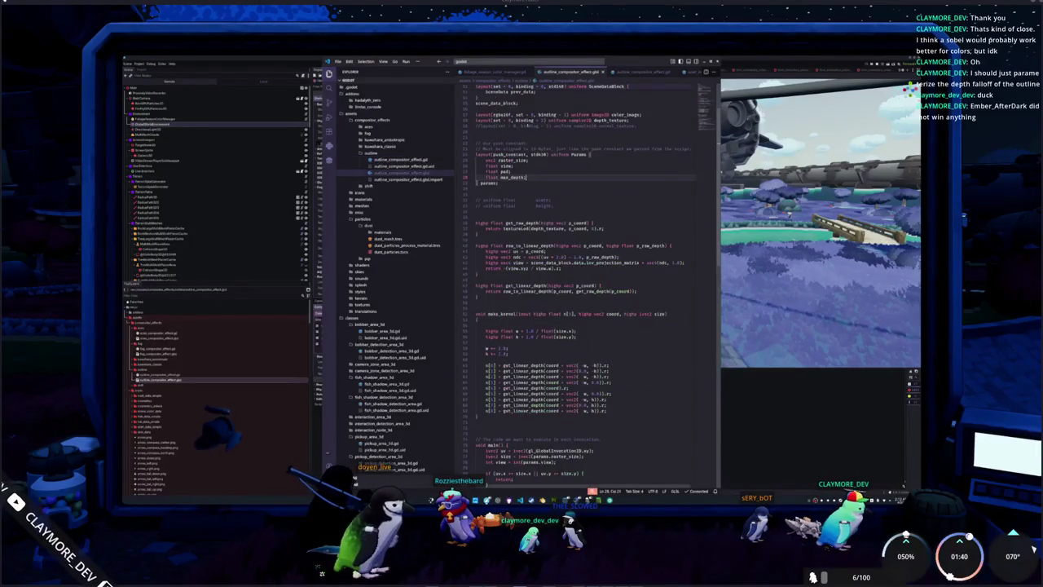
key("BackSpace")
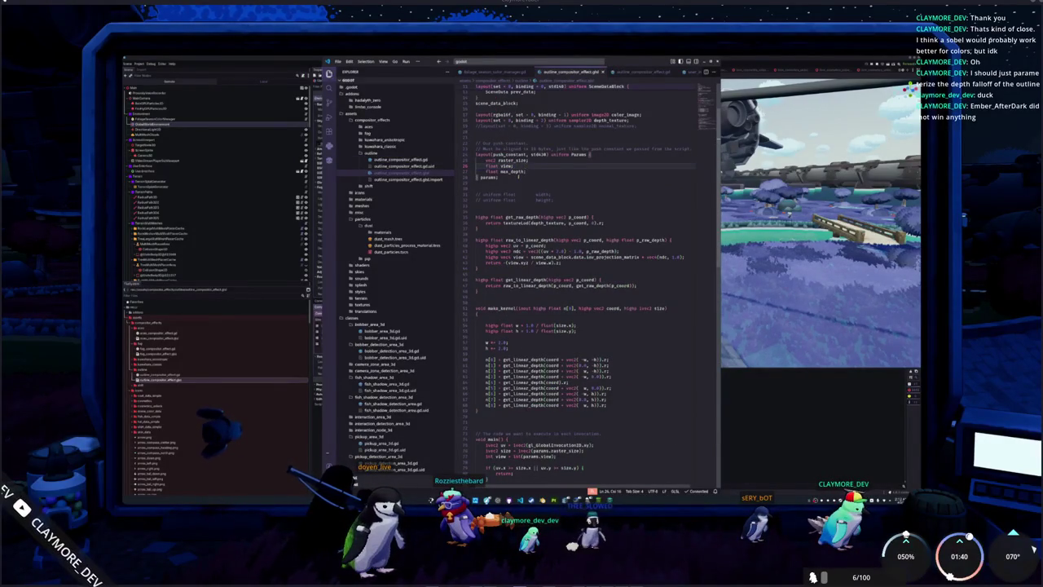
key("alt+Tab")
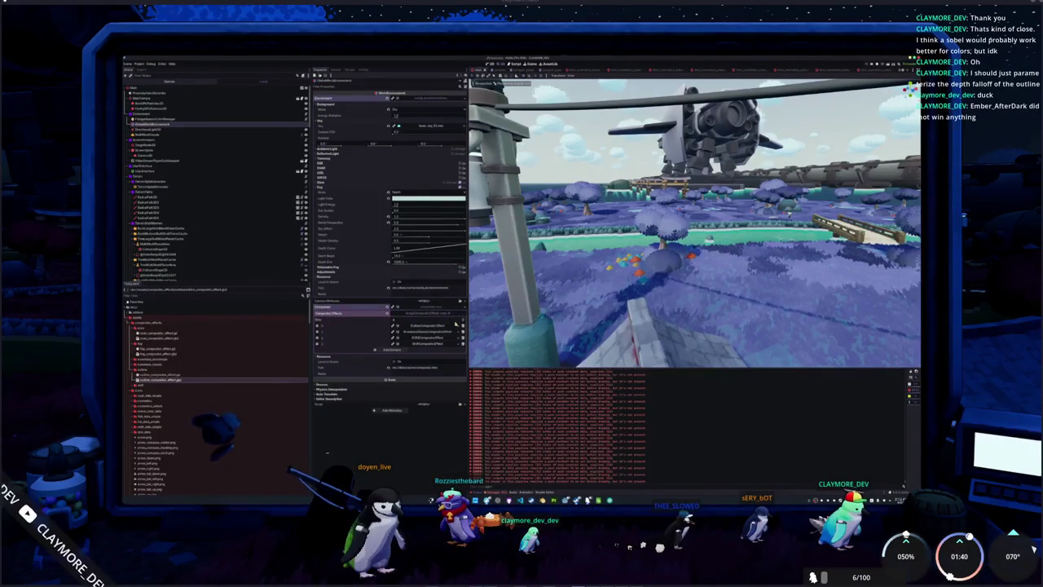
Step: Add a new element to the Compositor Effects array and clear the old errors from Output
left_click(459, 327)
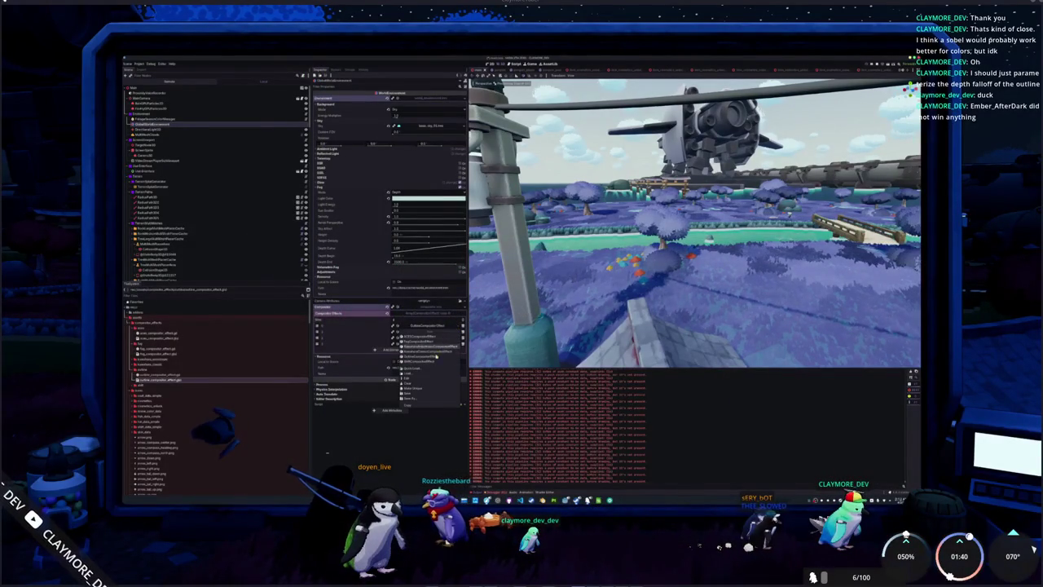
left_click(434, 363)
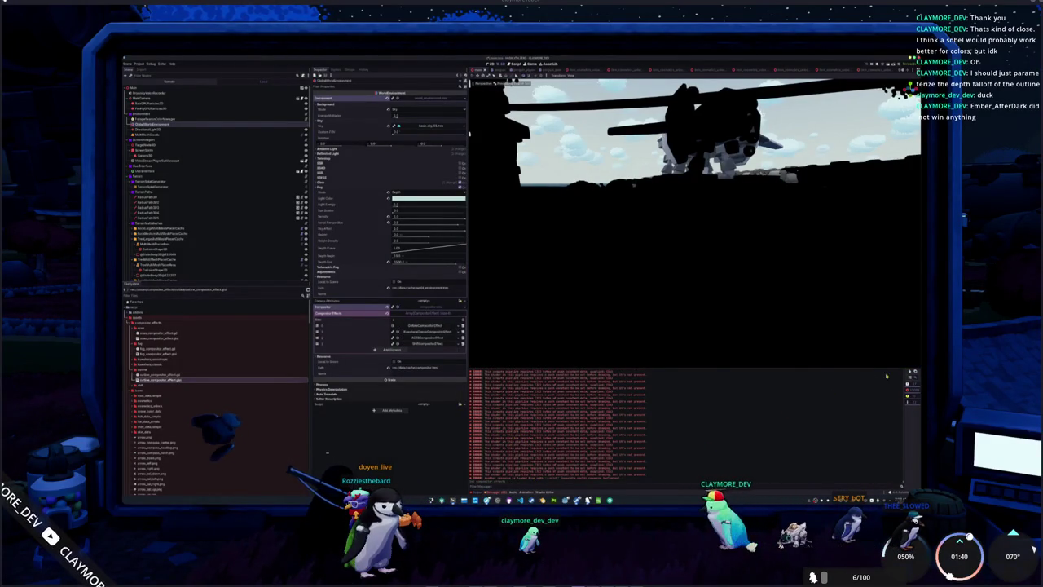
left_click(911, 373)
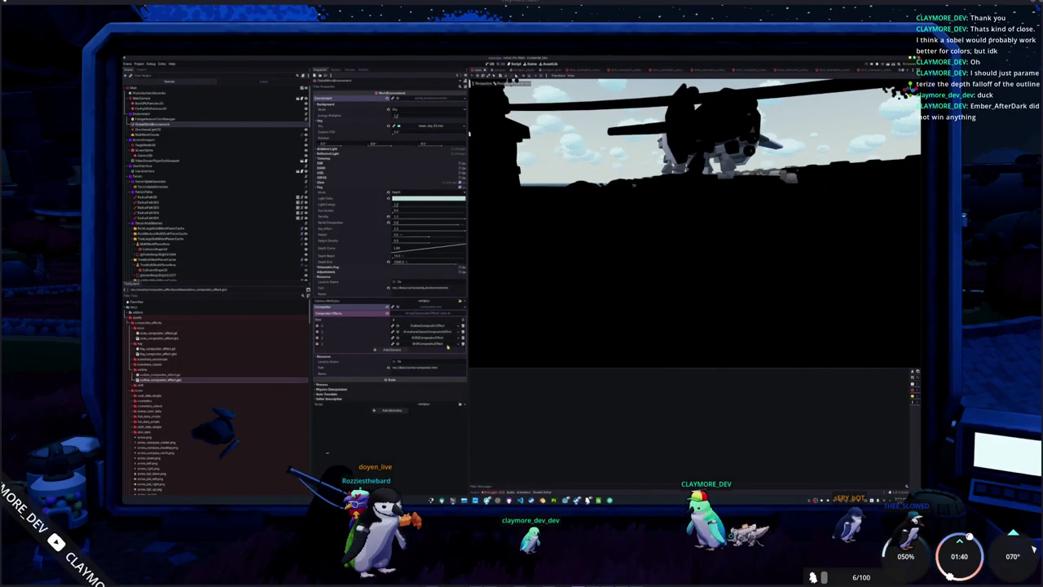
Step: Assign the outline compositor effect type to the first Compositor Effects slot
left_click(462, 327)
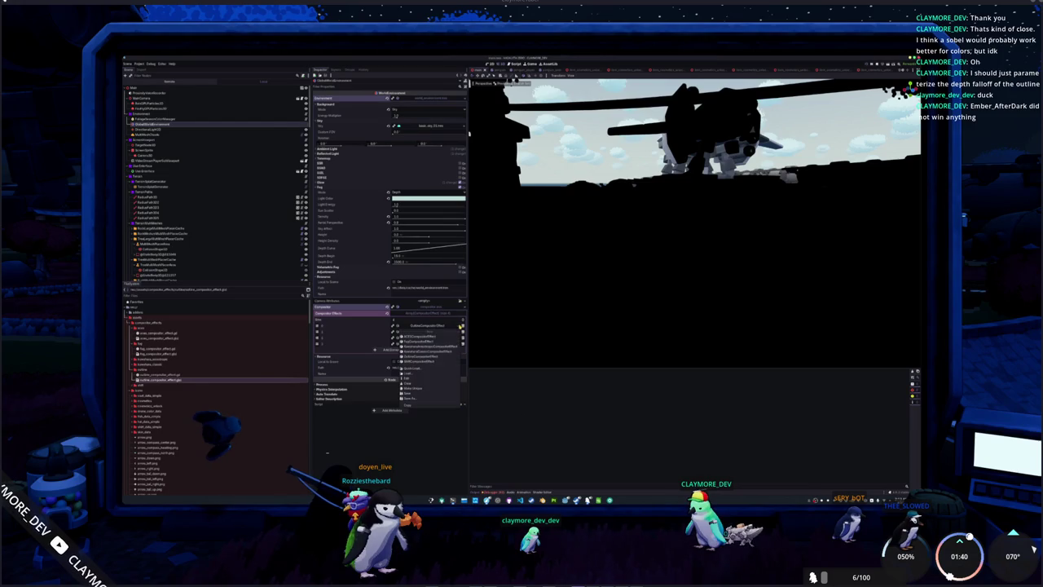
left_click(431, 358)
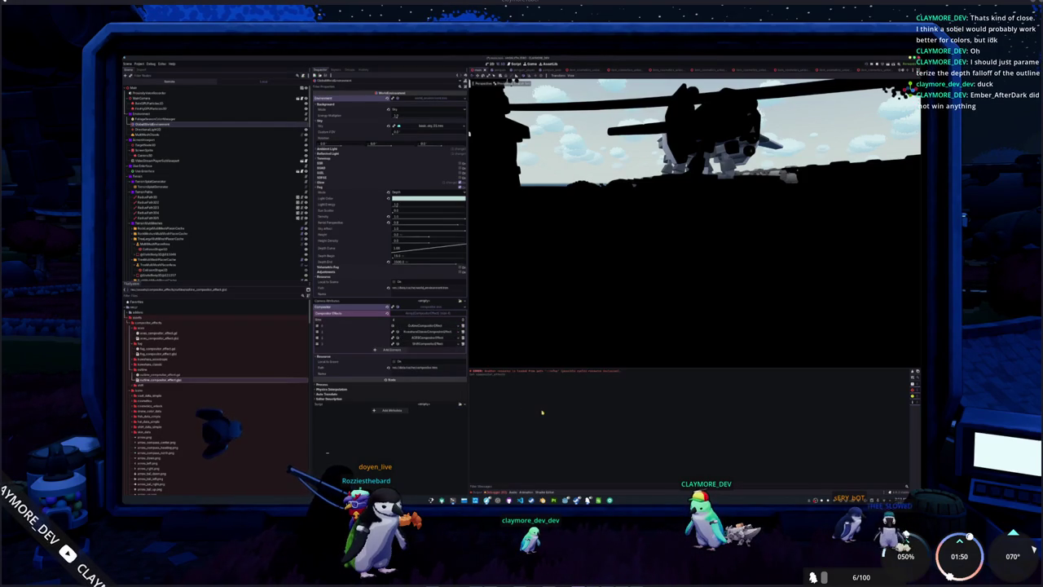
left_click(439, 326)
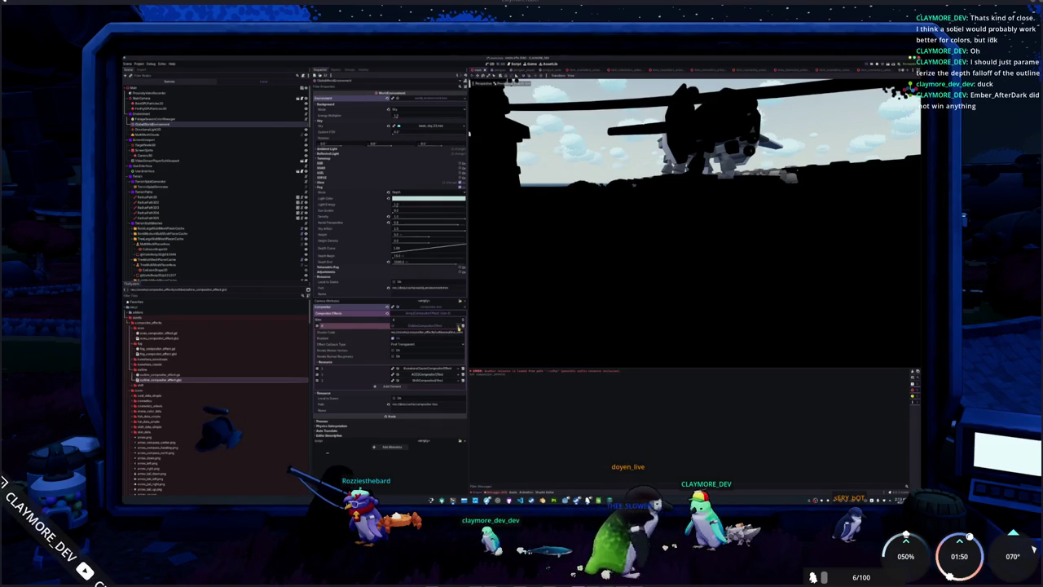
left_click(448, 326)
left_click(442, 351)
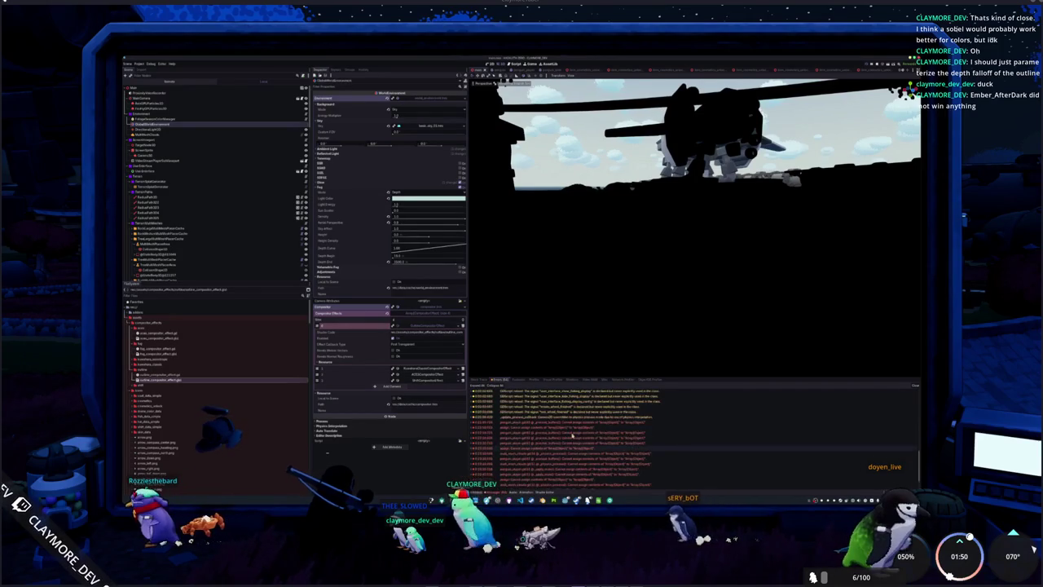
Step: Read the newest red error, clear the Output log and return to VS Code
mouse_move(557, 424)
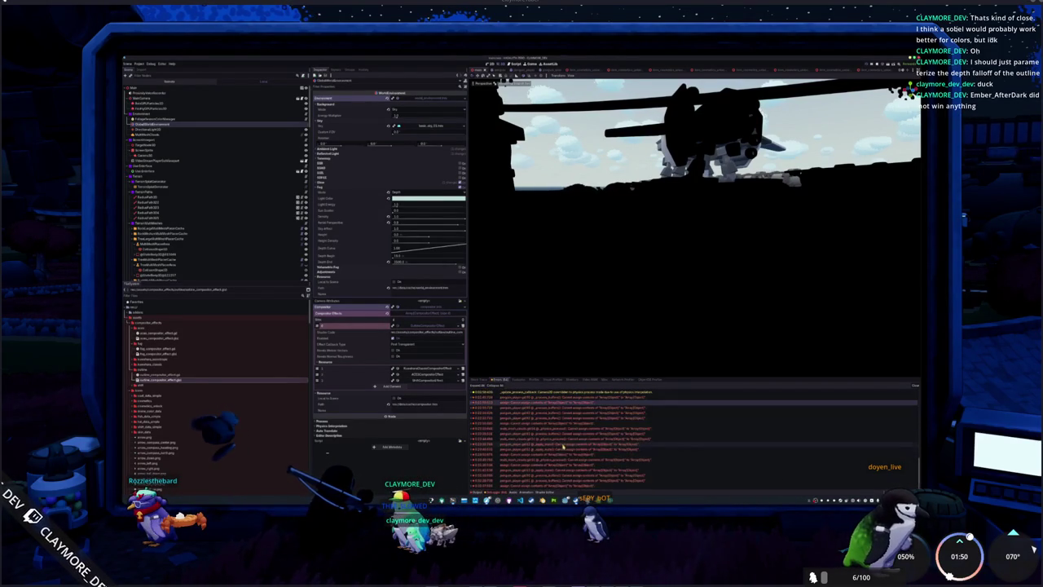
left_click(913, 388)
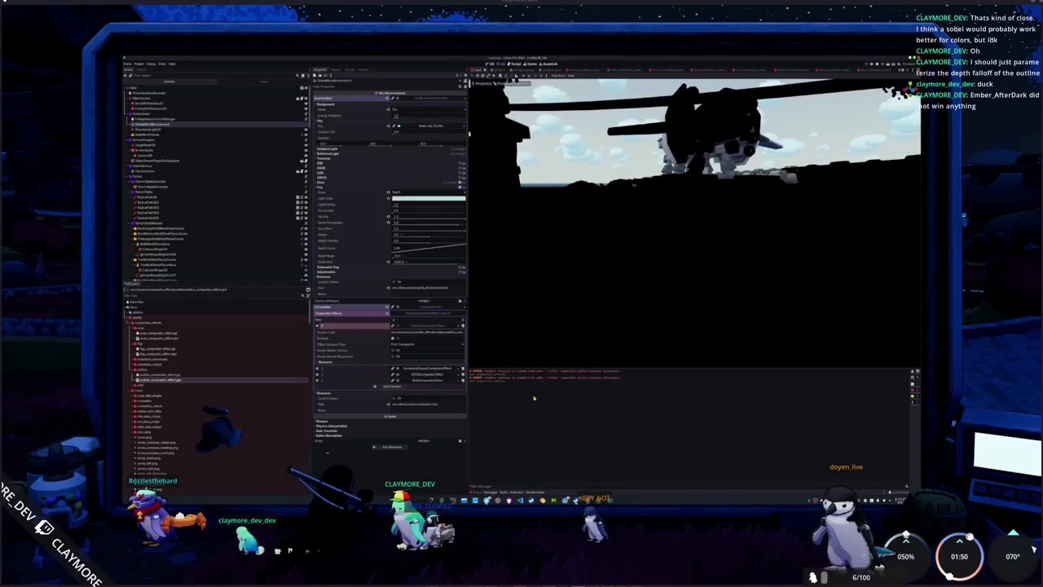
key("alt+Tab")
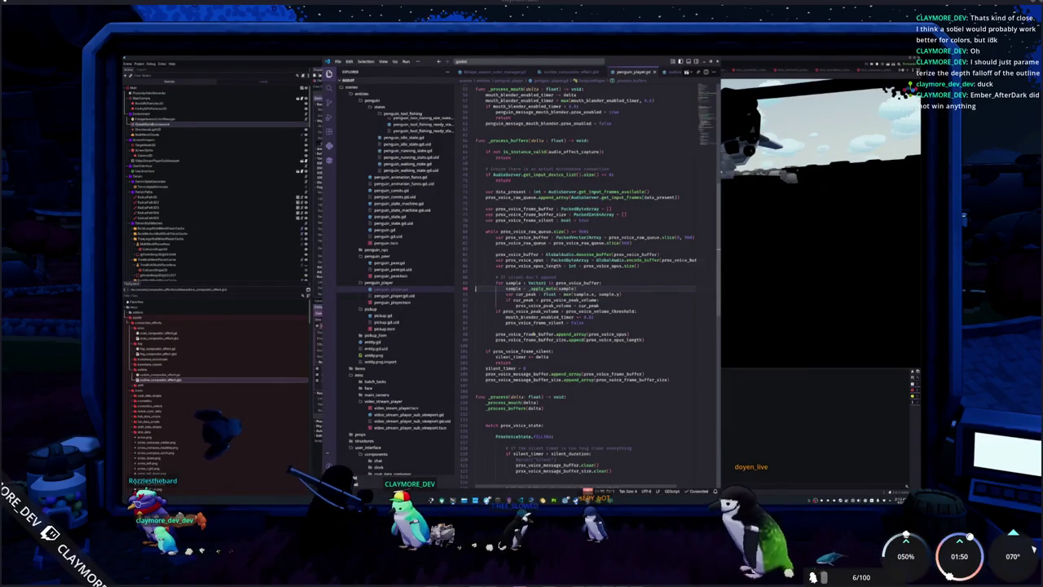
Step: Fix an entry in outline_compositor_effect.gd's push constant array
left_click(489, 226)
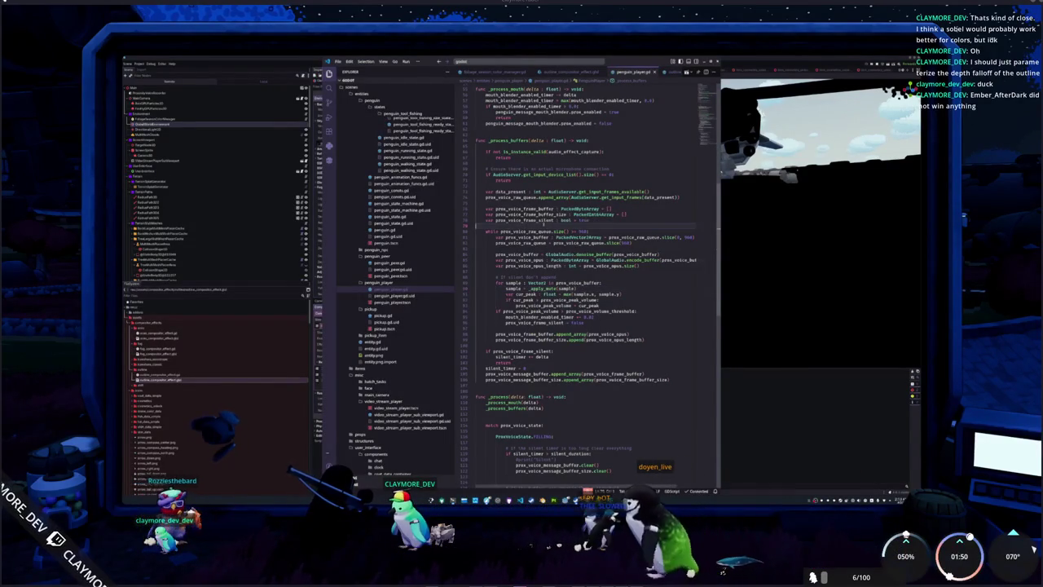
key("ctrl+Tab")
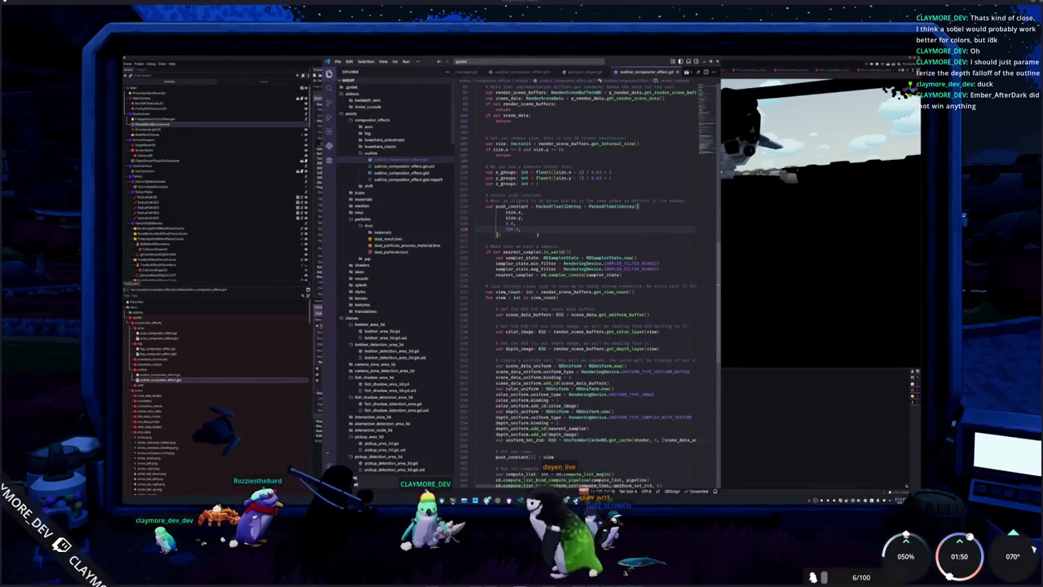
key("BackSpace")
type("d")
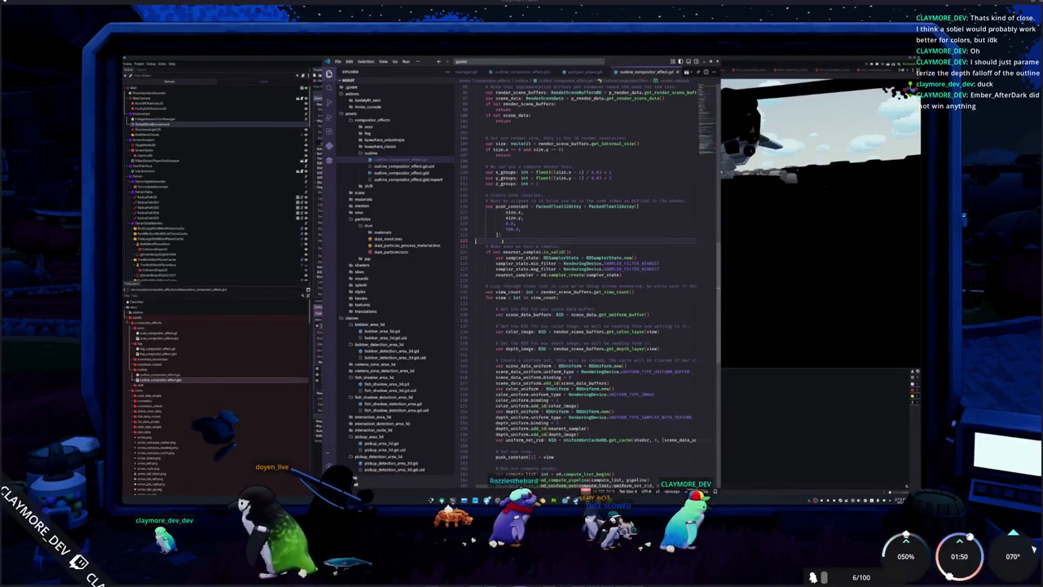
Step: In outline_compositor_effect.glsl, type 'smooth_mask *' before step() on main()'s edge_mask line
left_click(422, 174)
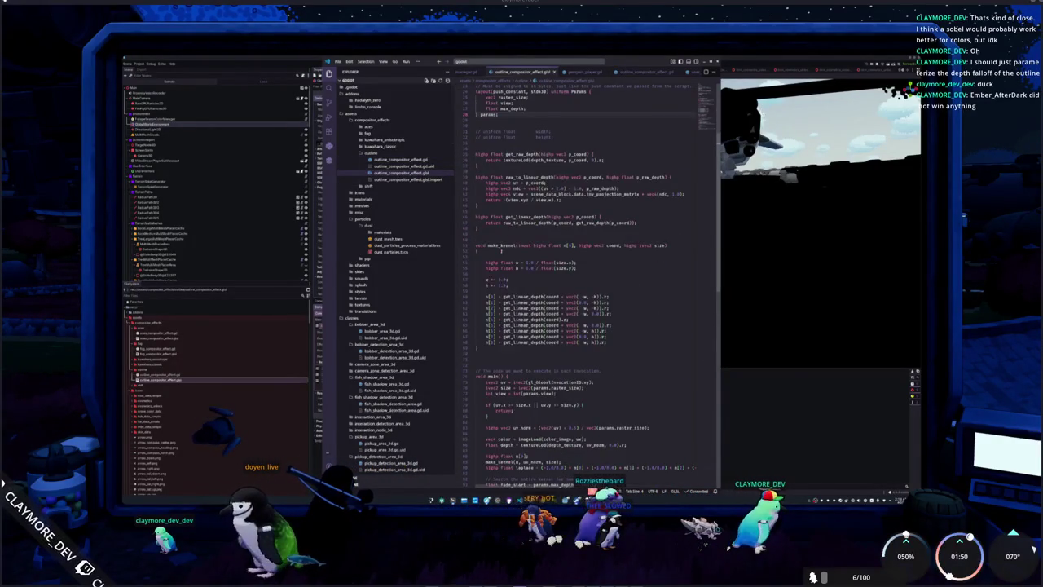
scroll(487, 268, "up", 3)
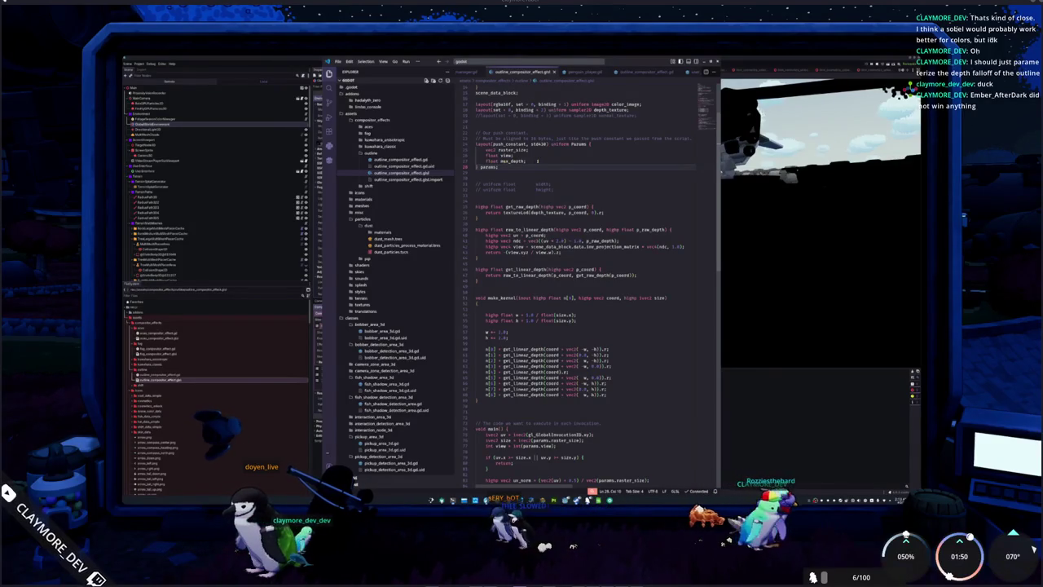
left_click(527, 161)
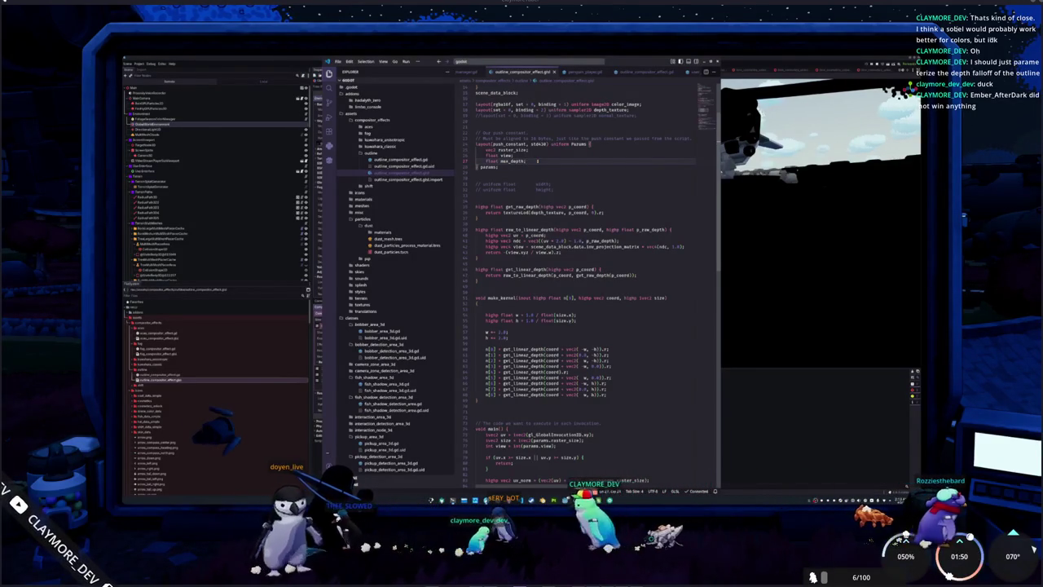
scroll(537, 161, "down", 1)
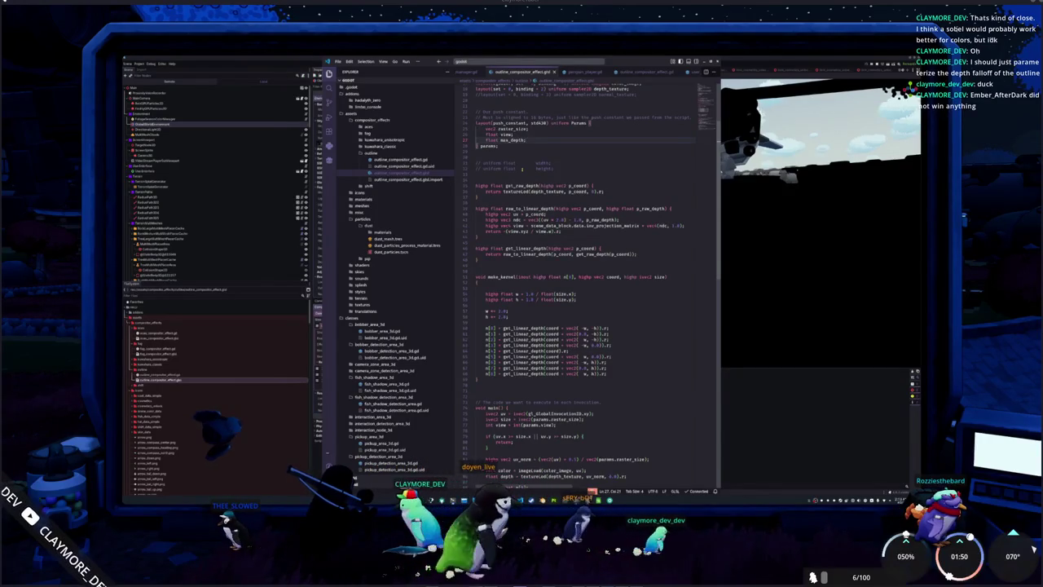
scroll(522, 168, "down", 5)
scroll(570, 277, "down", 2)
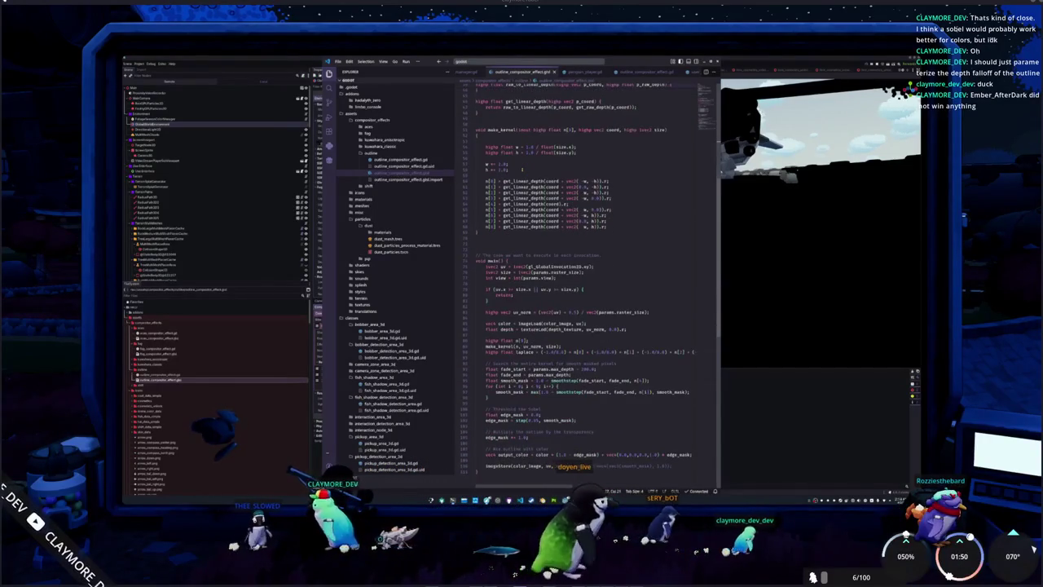
scroll(523, 169, "down", 3)
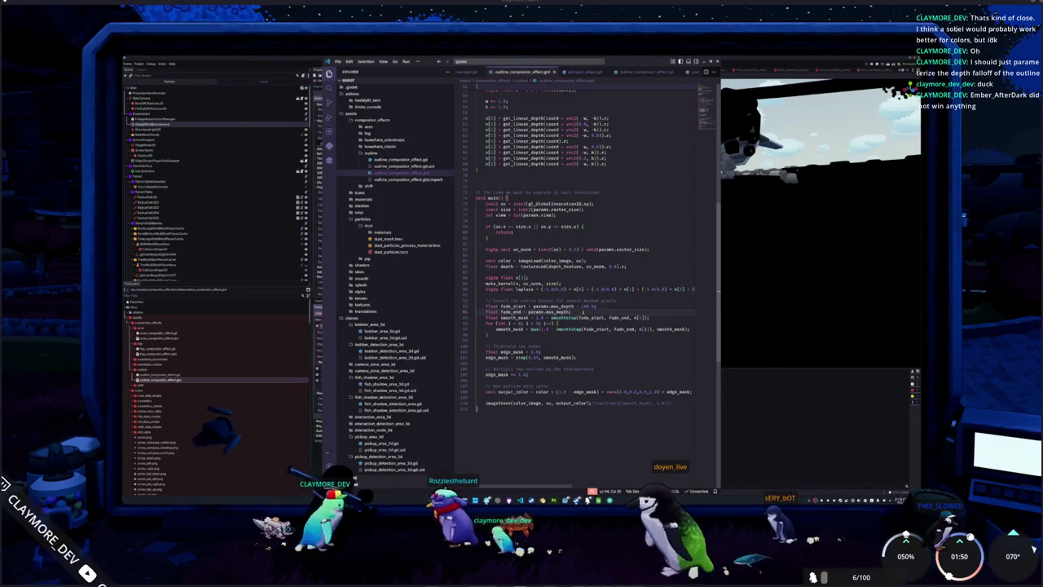
left_click(516, 357)
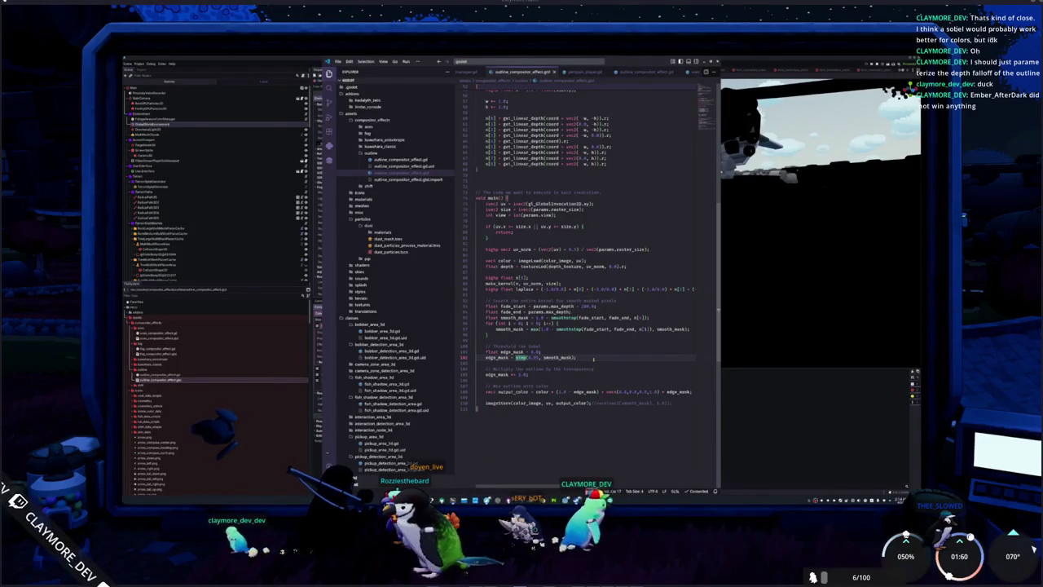
type("smooth_mask *")
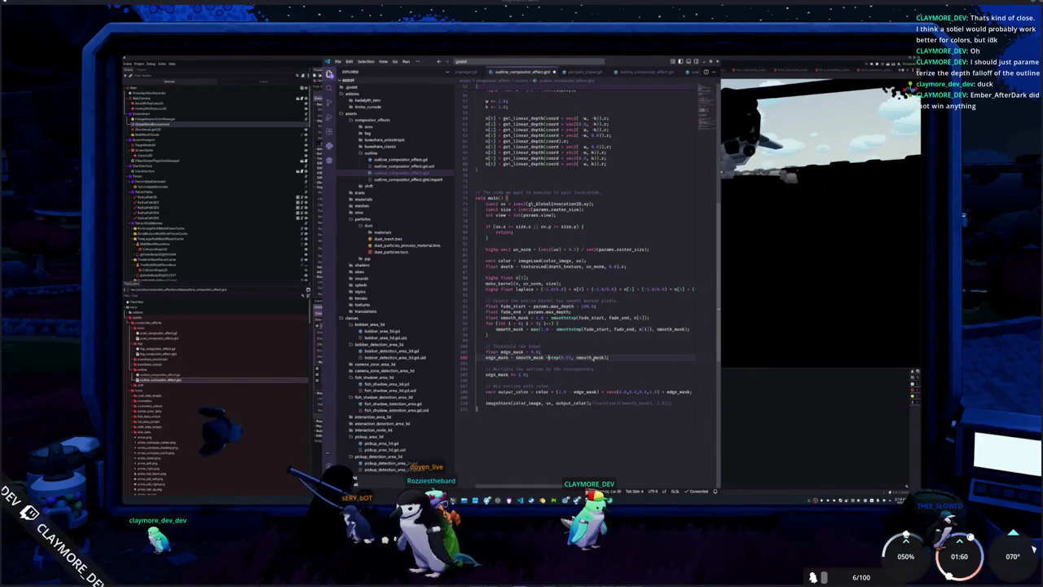
Step: Collapse the OutlineCompositorEffect and reselect it in the first Compositor Effects slot to reload the shader
key("alt+Tab")
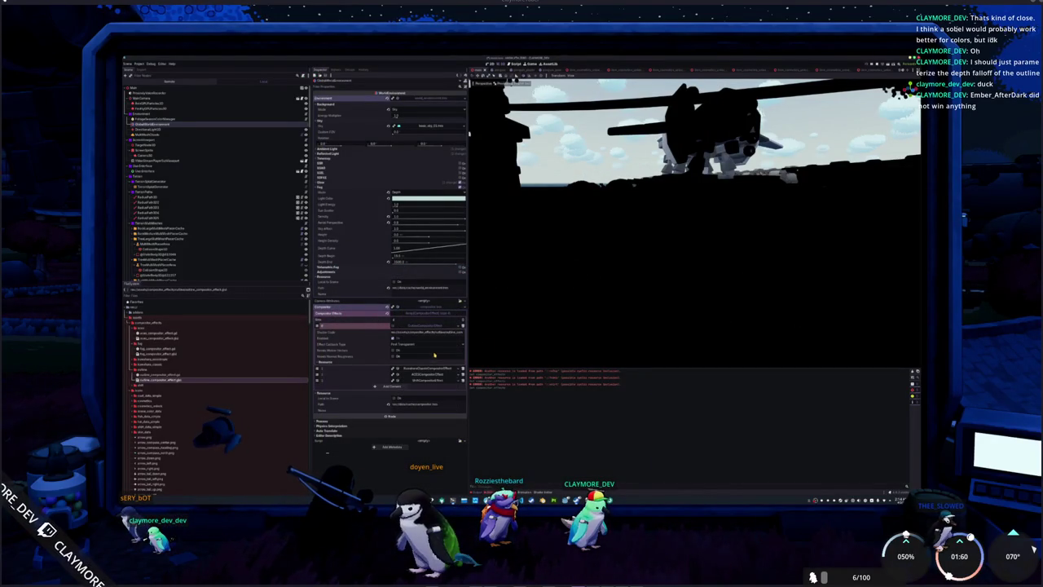
left_click(434, 327)
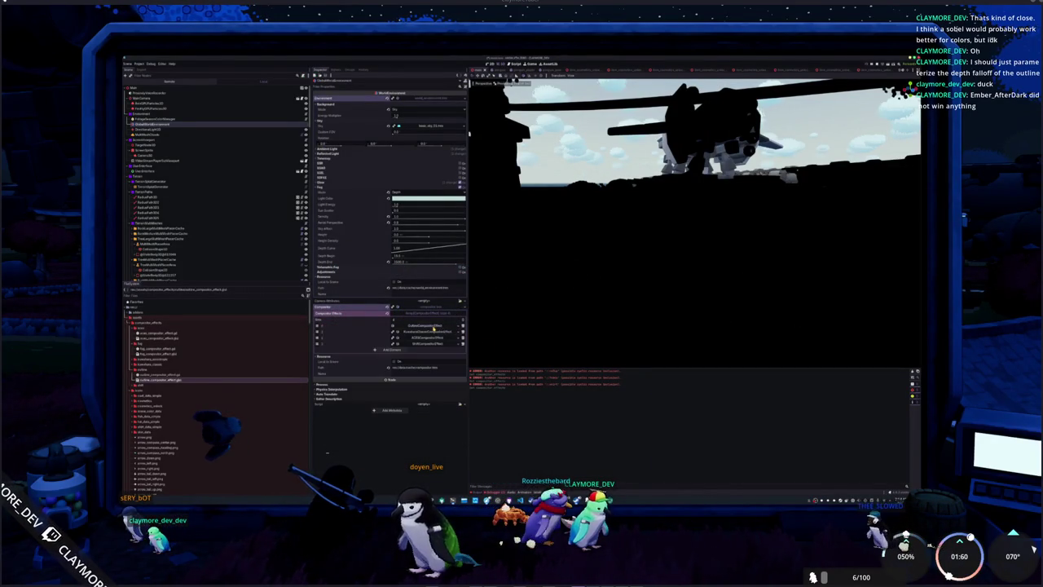
left_click(460, 326)
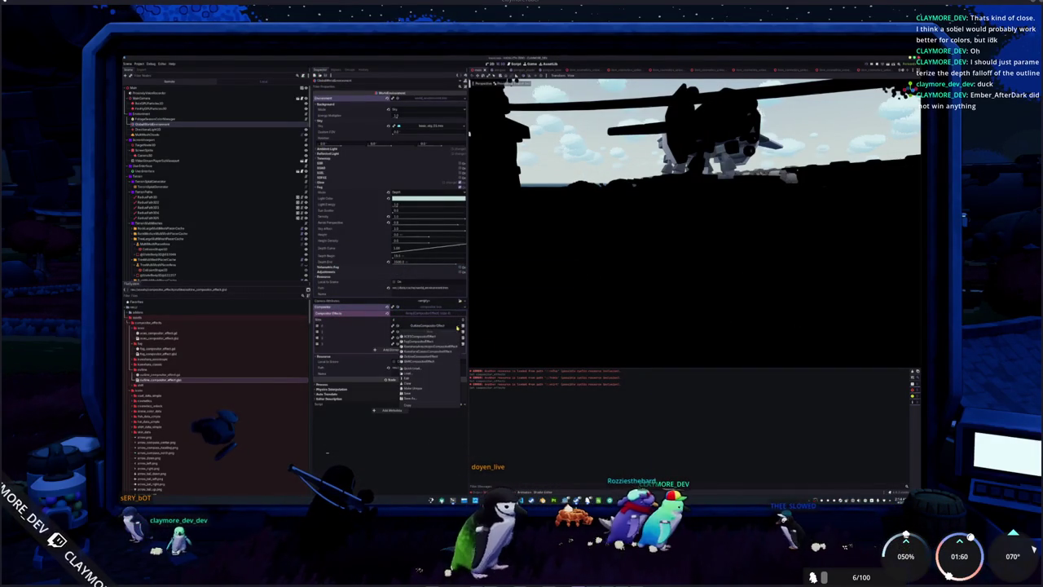
left_click(415, 356)
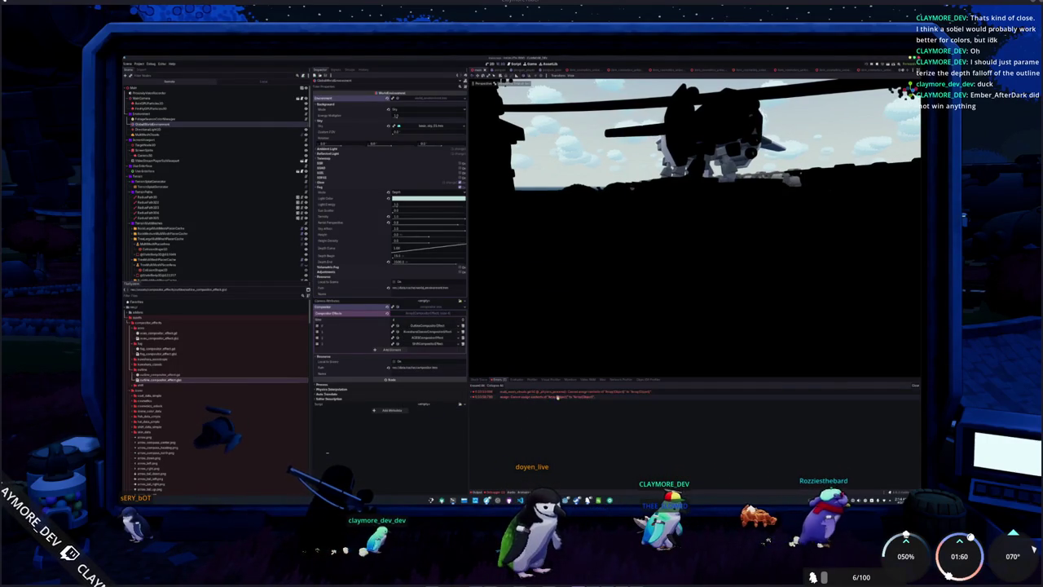
key("alt+Tab")
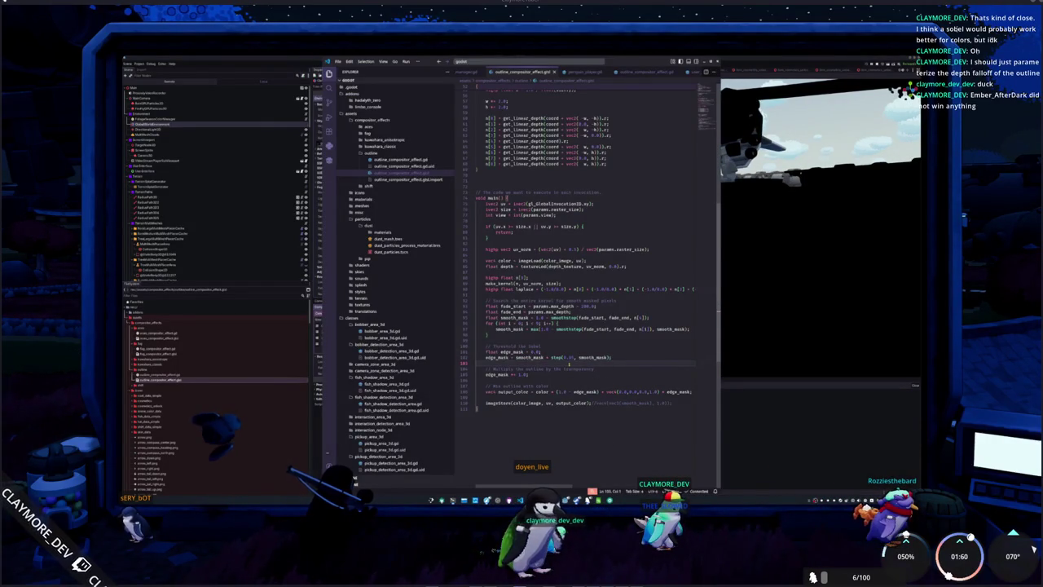
Step: Change the edge_mask line to (1.0 - smooth_mask) * step(0.5, smooth_mask) to invert the depth fade
type("1.0 - ")
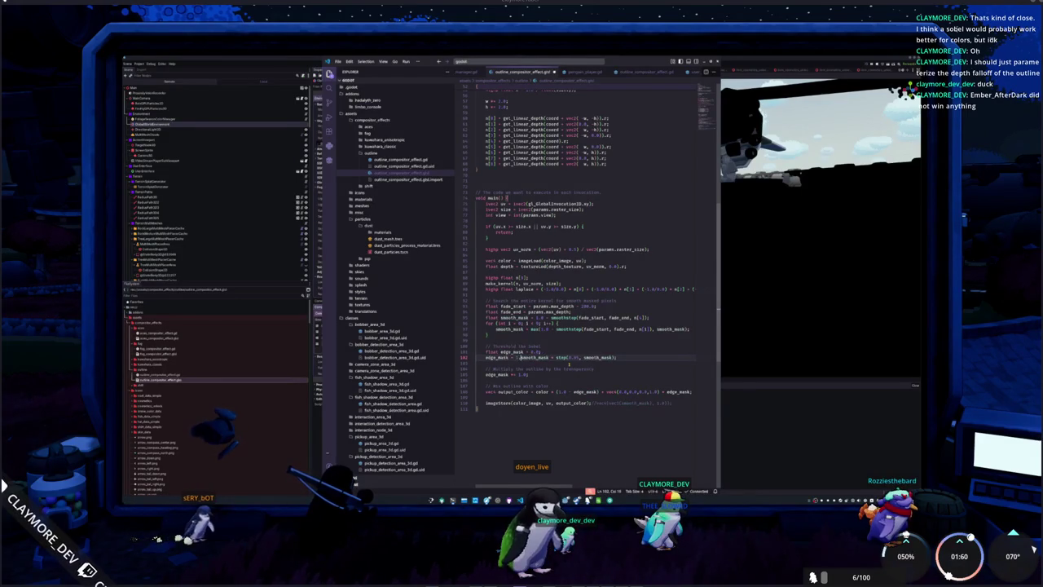
type("(")
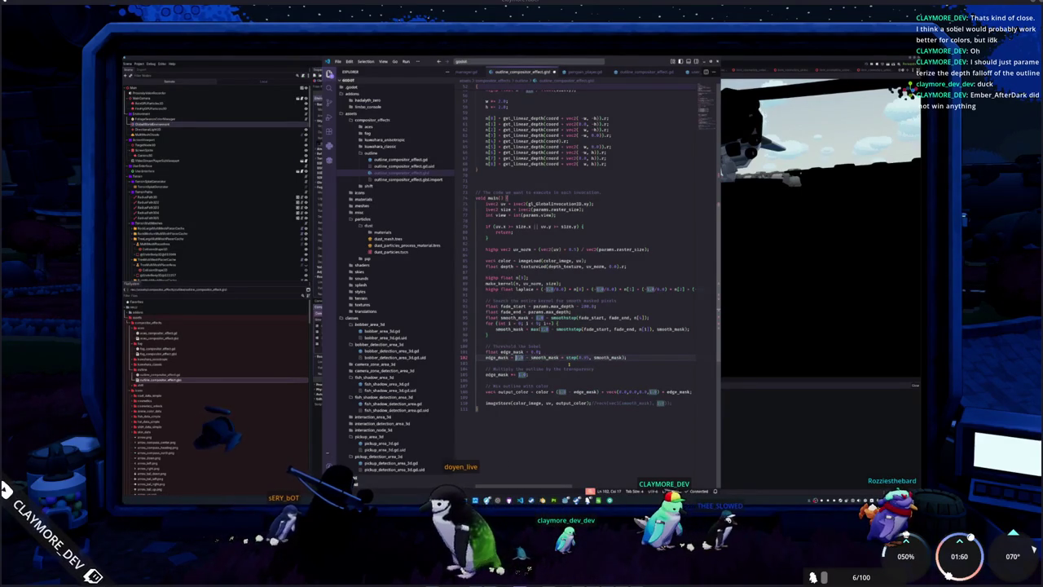
type(")")
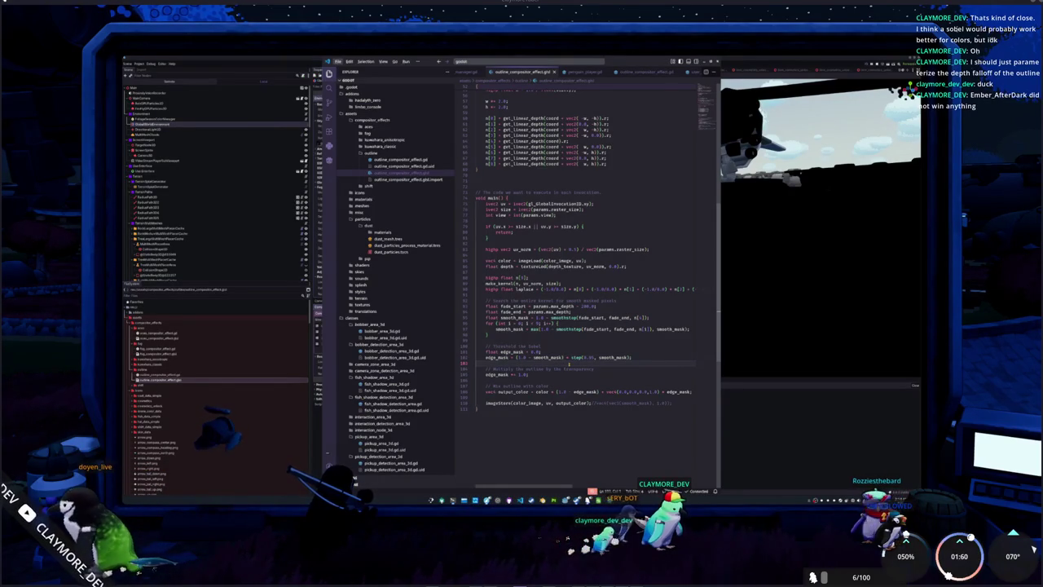
left_click(714, 73)
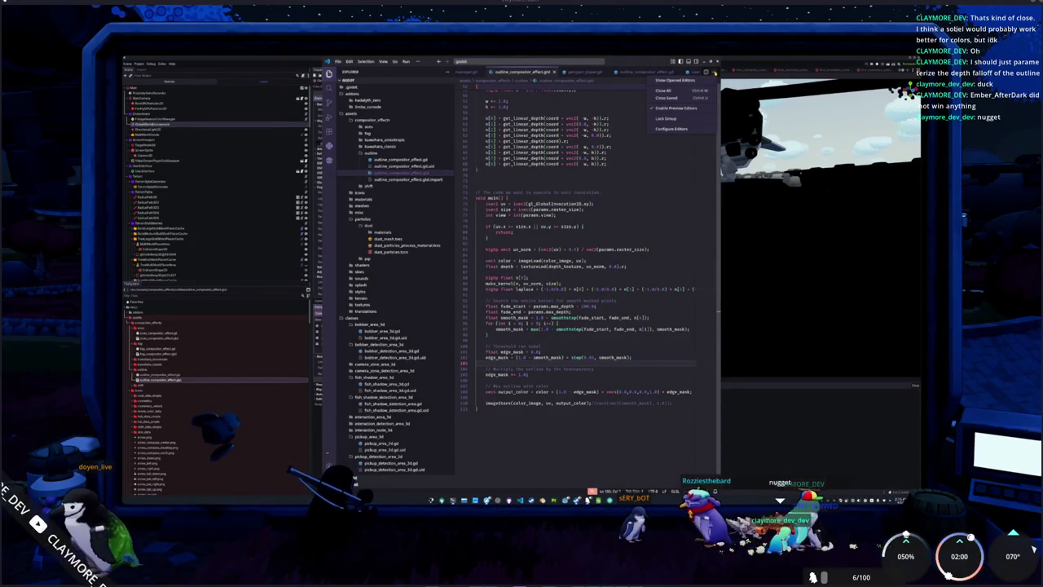
Step: Reselect the outline effect in the first Compositor Effects slot, check the render, and select the '1.0 - ' inversion in the shader
left_click(758, 437)
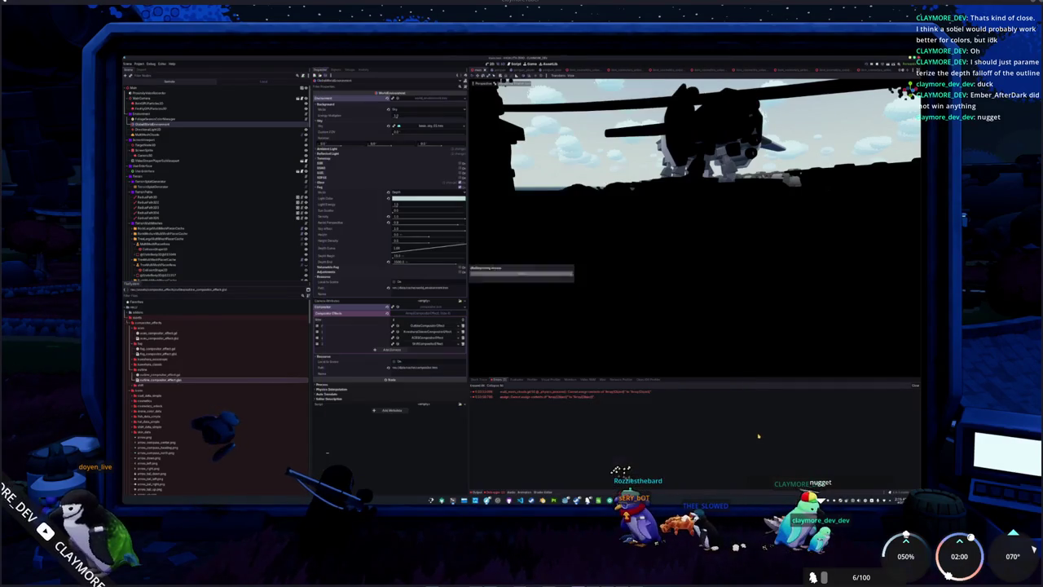
left_click(461, 326)
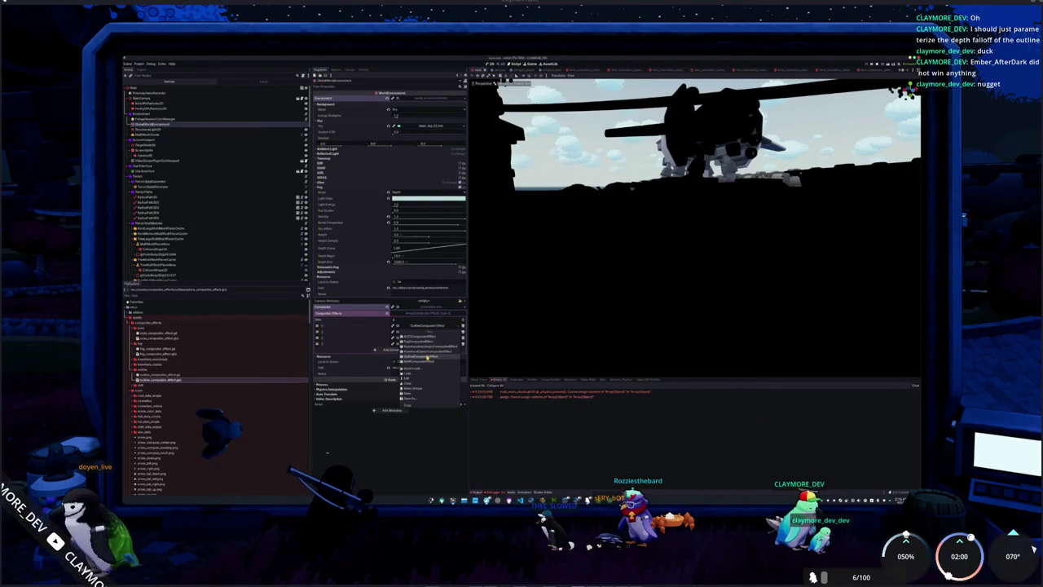
left_click(427, 356)
left_click_drag(536, 329, 526, 391)
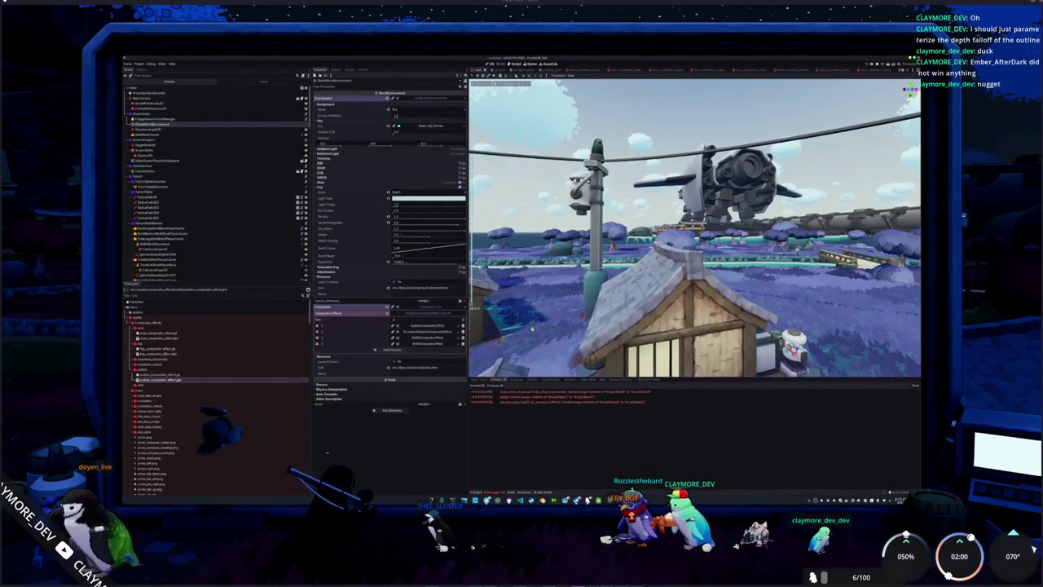
left_click(509, 499)
left_click_drag(531, 357, 516, 357)
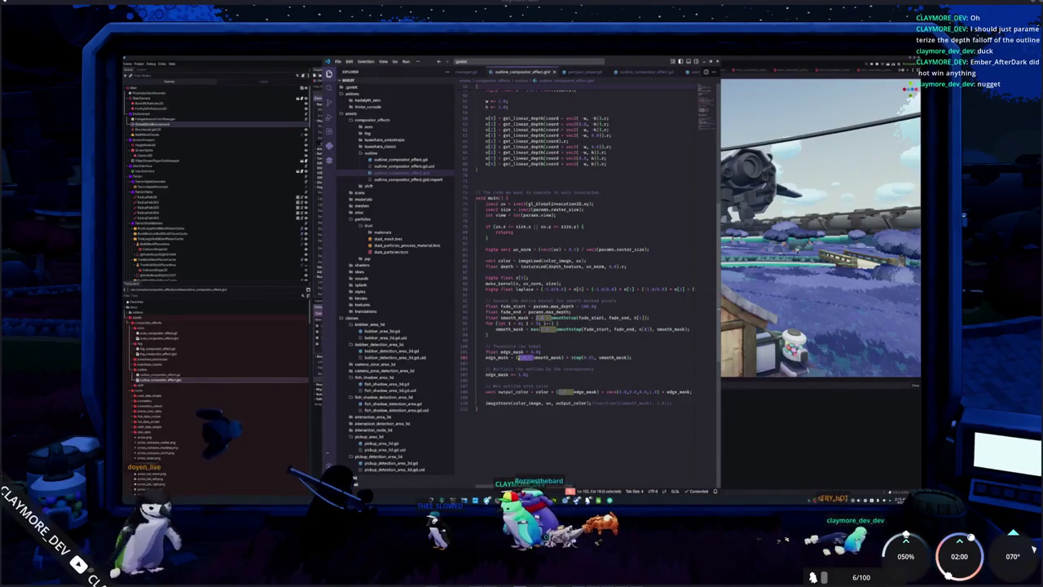
Step: Remove the '1.0 - ' inversion so edge_mask uses smooth_mask, comparing against the Timeline's earlier version
key("BackSpace")
left_click(357, 484)
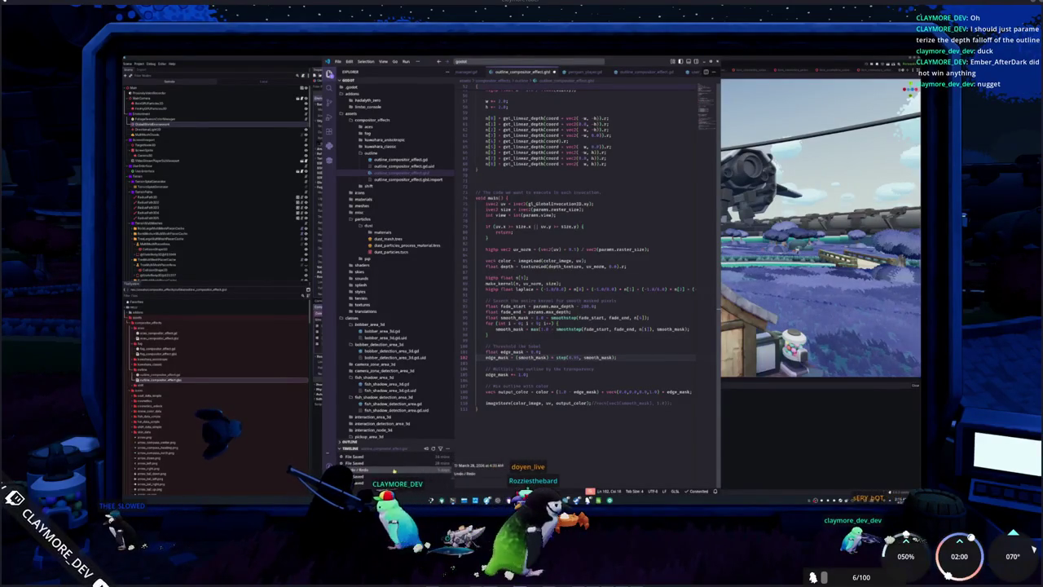
left_click(393, 471)
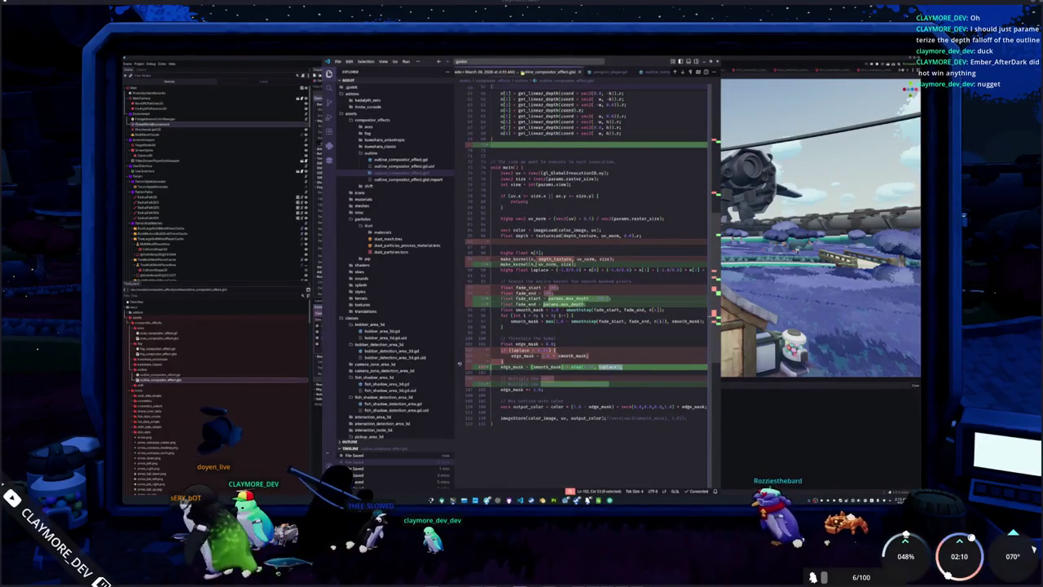
key("ctrl+w")
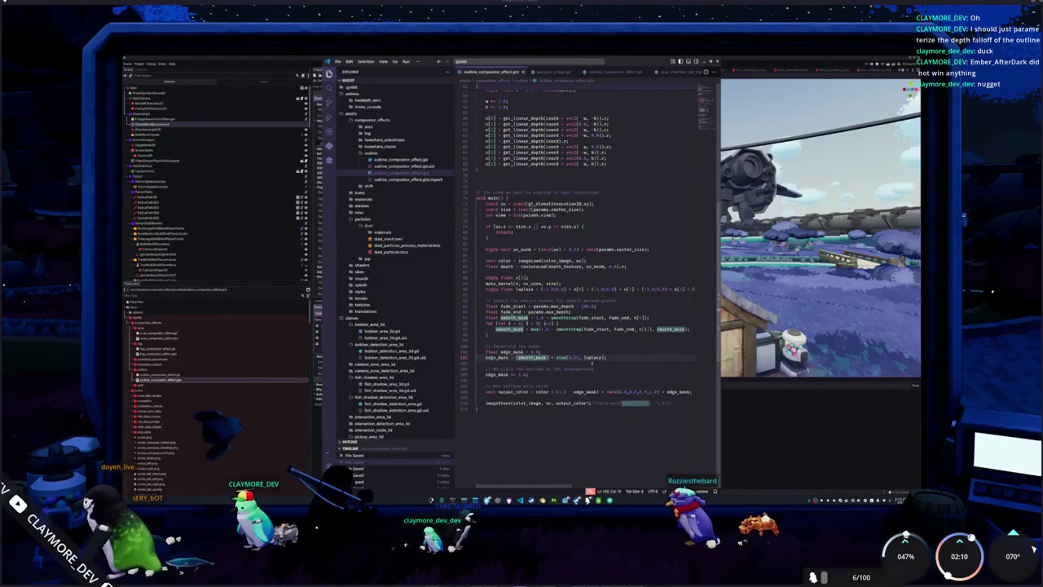
Step: Reselect the outline effect in Godot's first Compositor Effects slot to reload the shader
key("alt+Tab")
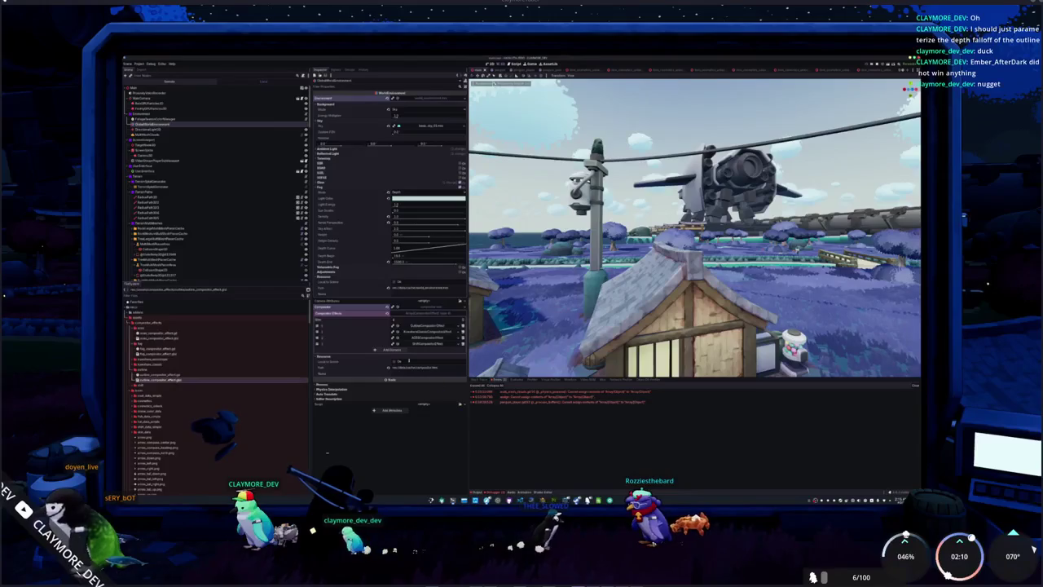
left_click(459, 326)
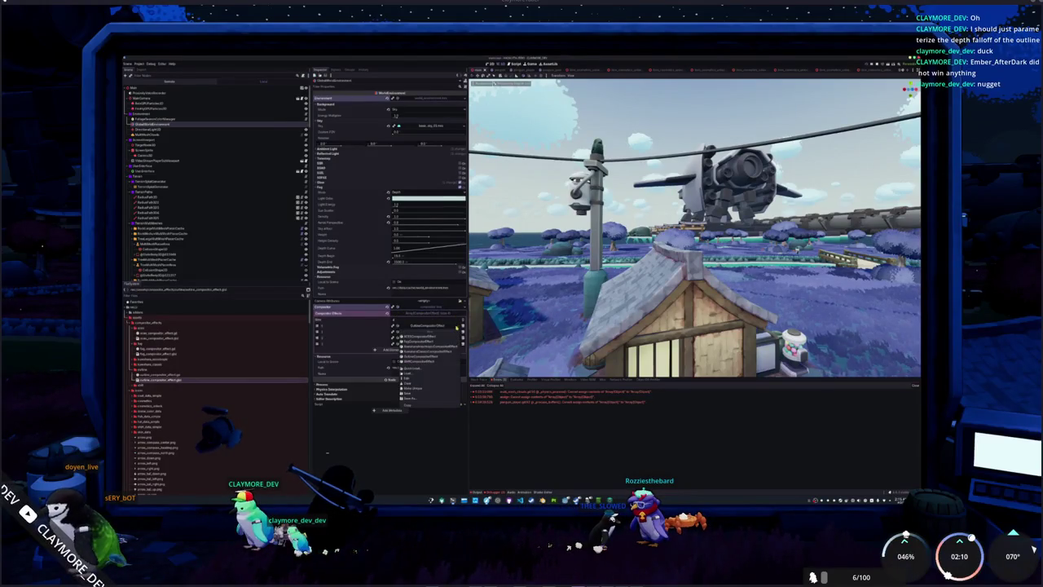
left_click(427, 357)
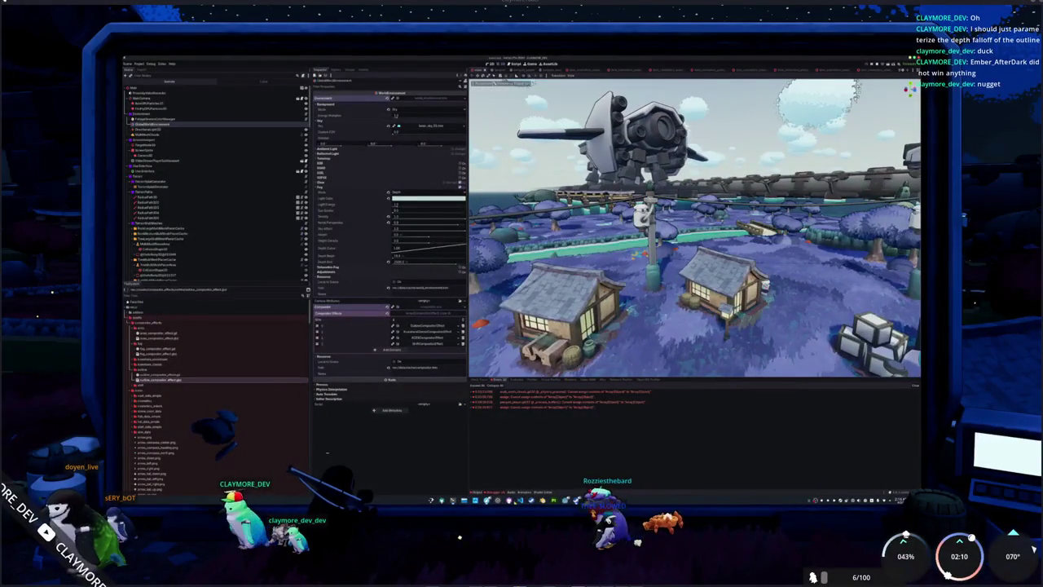
key("alt+Tab")
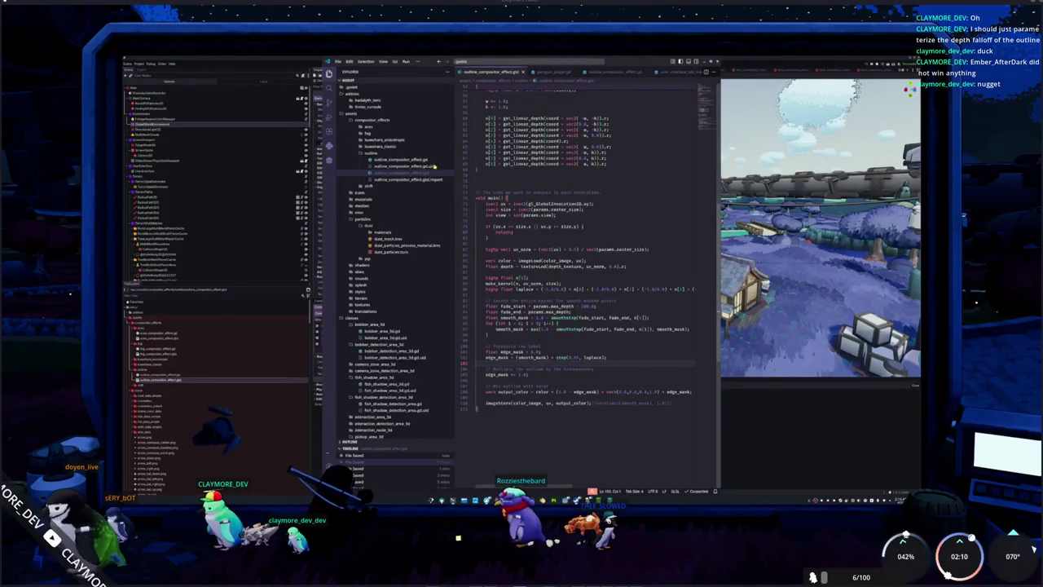
Step: Open outline_compositor_effect.gd and select the 1.0 value in its push_constant array
left_click(404, 160)
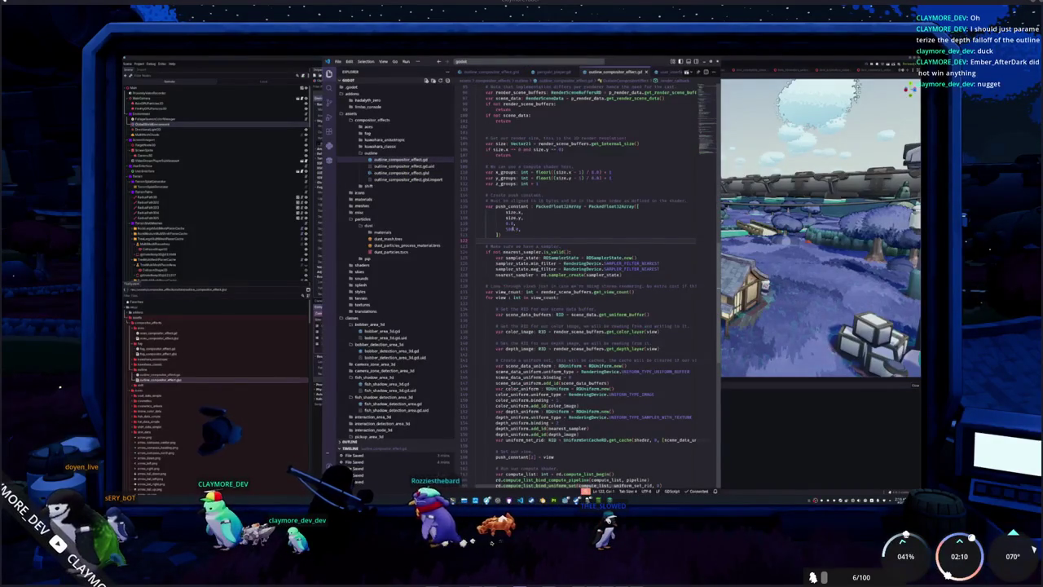
left_click_drag(505, 229, 517, 229)
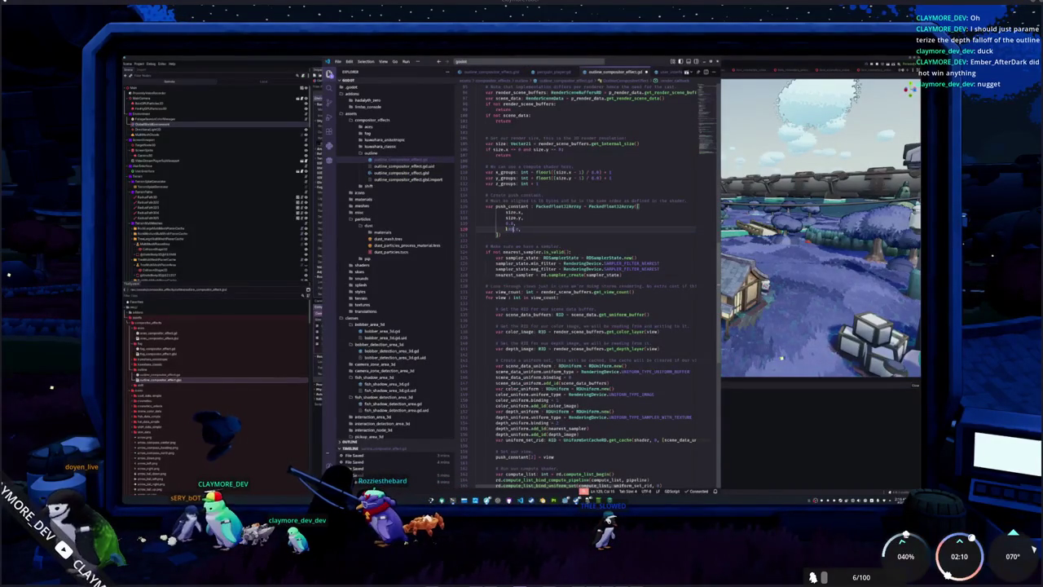
key("alt+Tab")
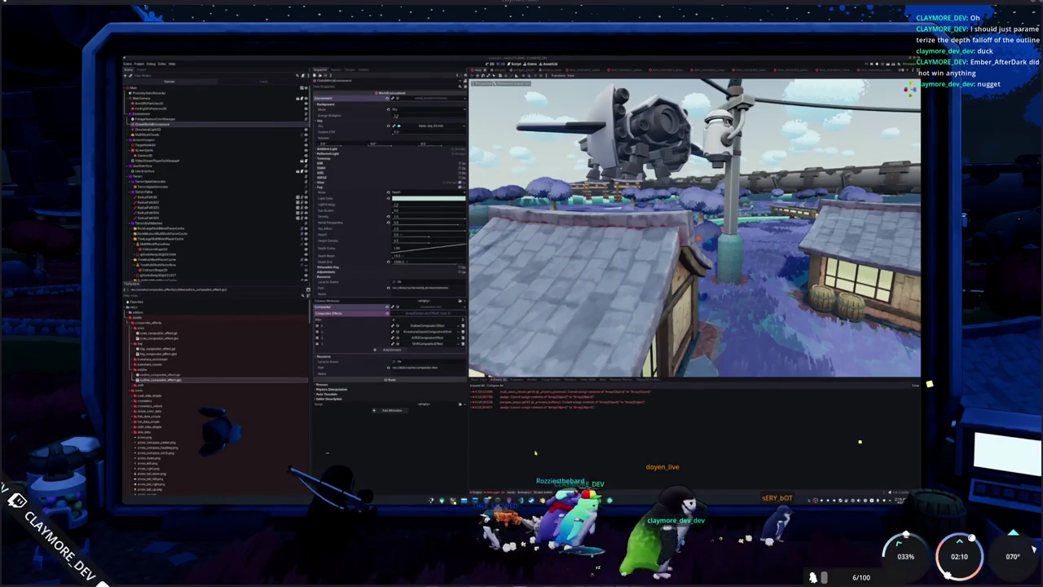
Step: Expand the first Compositor Effects entry and reselect the OutlineCompositorEffect to reload it
key("alt+Tab")
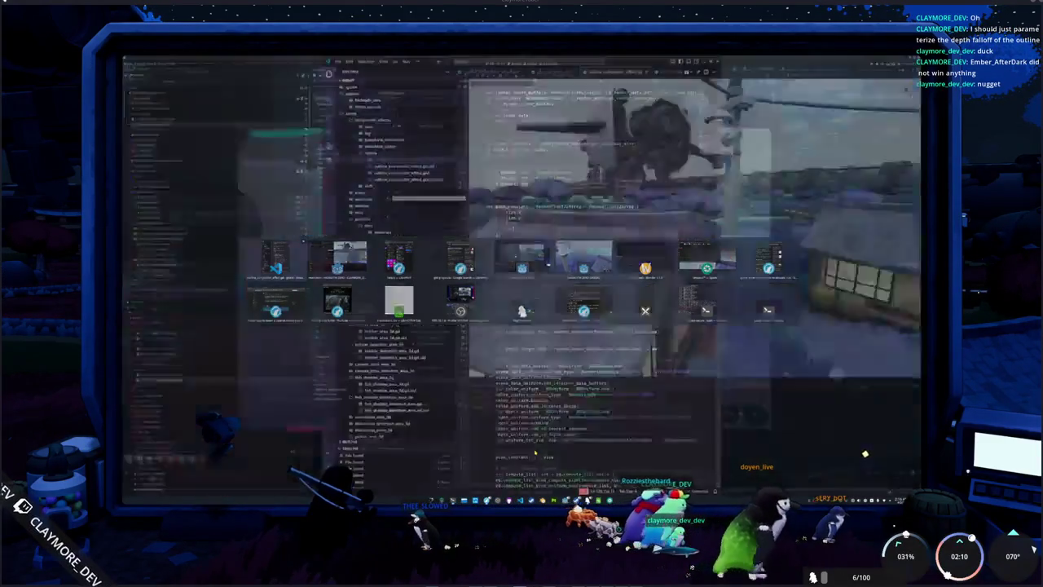
key("alt+Tab")
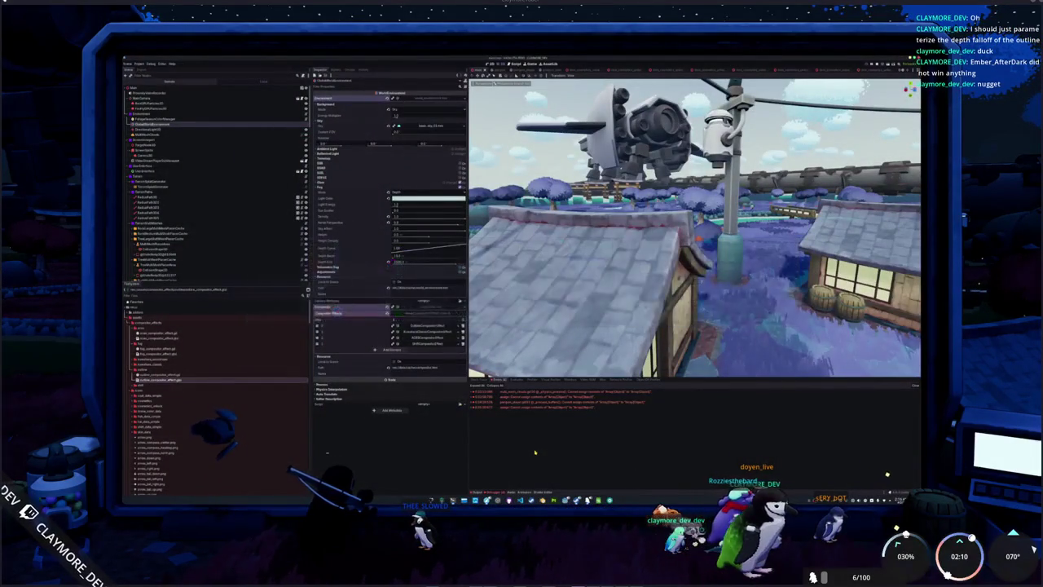
key("alt+Tab")
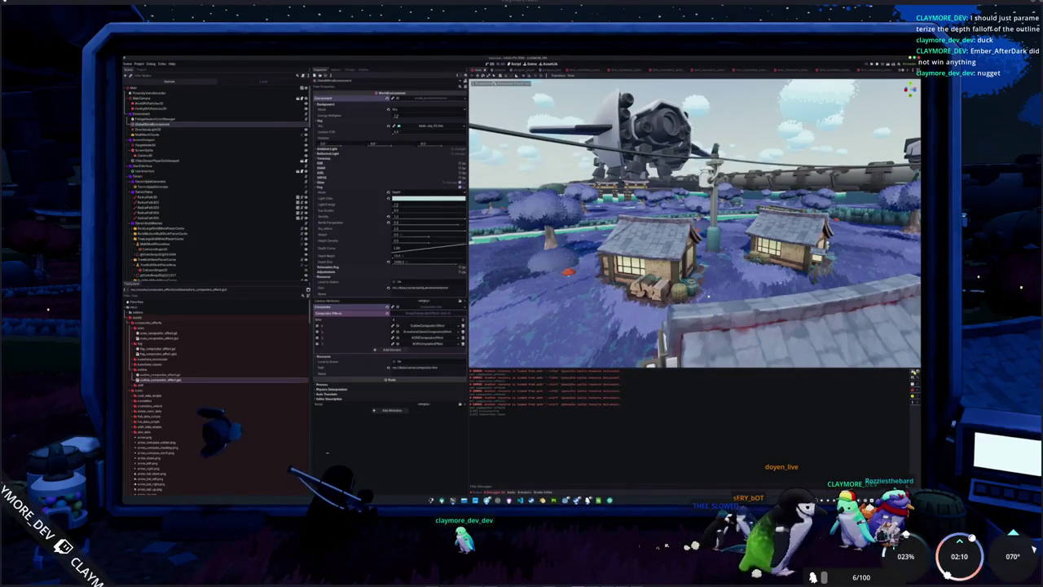
left_click(431, 325)
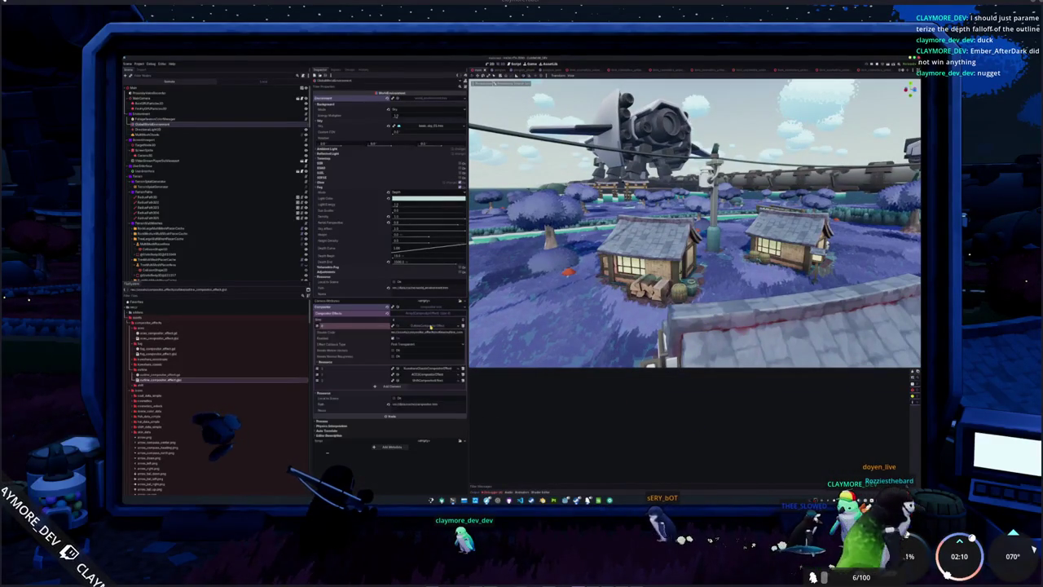
left_click(461, 325)
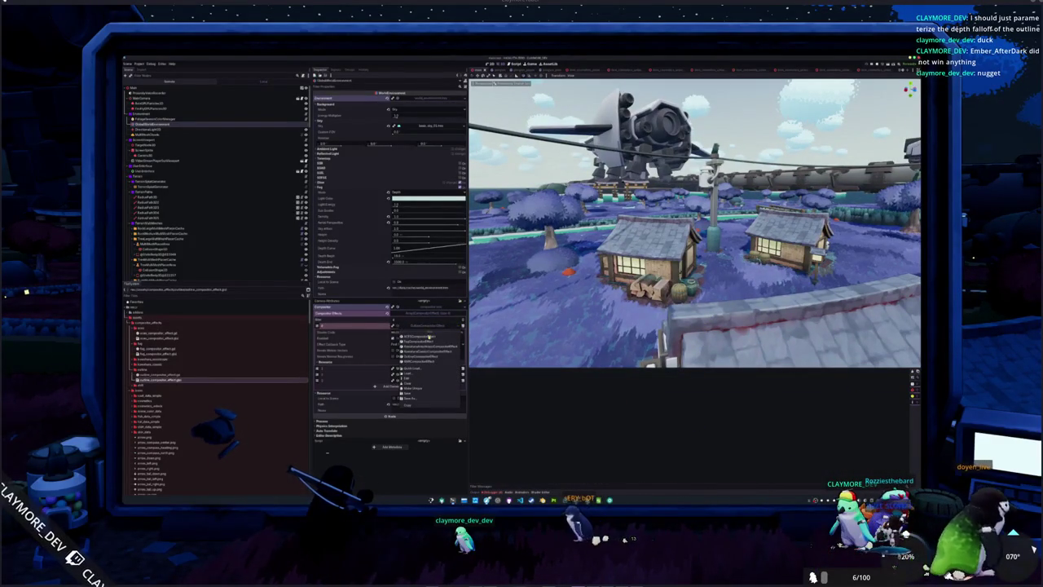
left_click(425, 356)
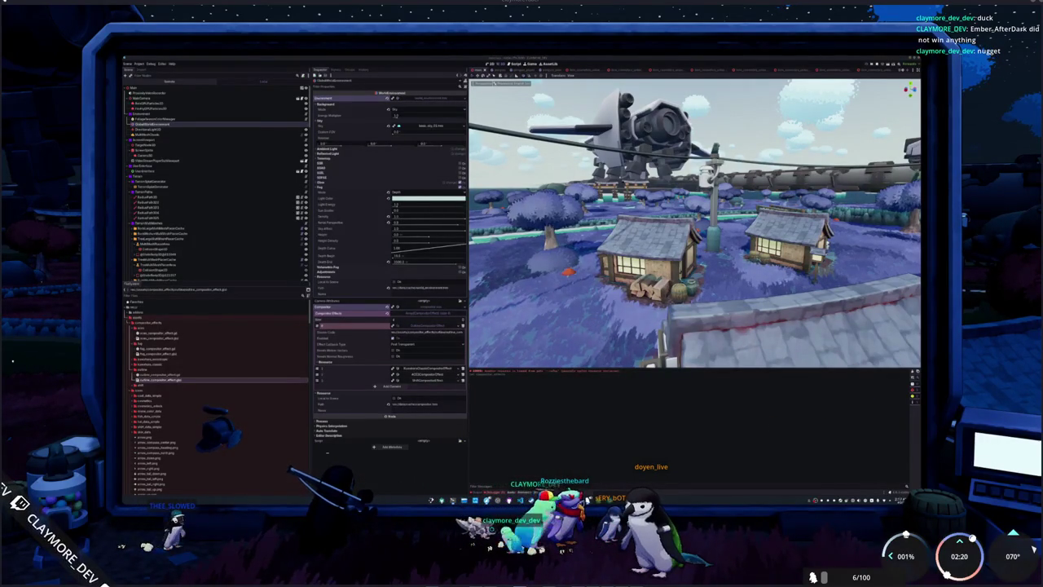
Step: Insert a new line after the 0.0 entry in the push_constant array and open outline_compositor_effect.glsl
key("alt+Tab")
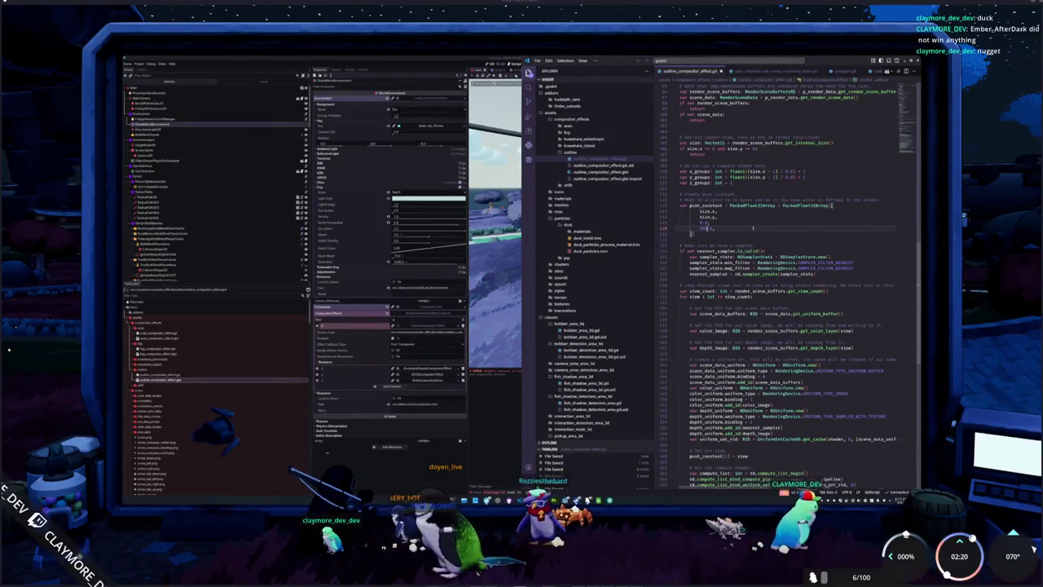
key("Up")
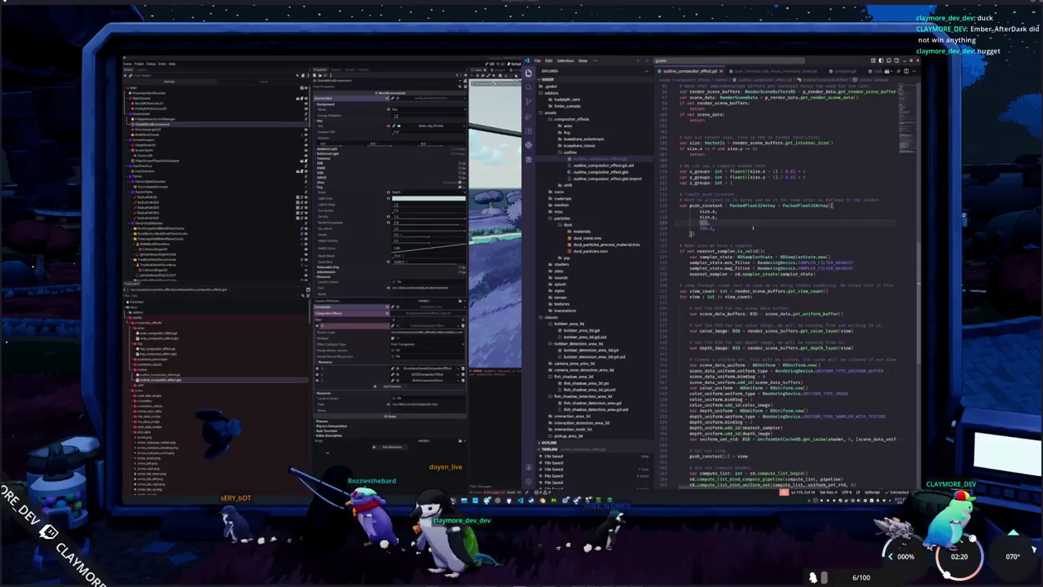
left_click(722, 224)
key("Return")
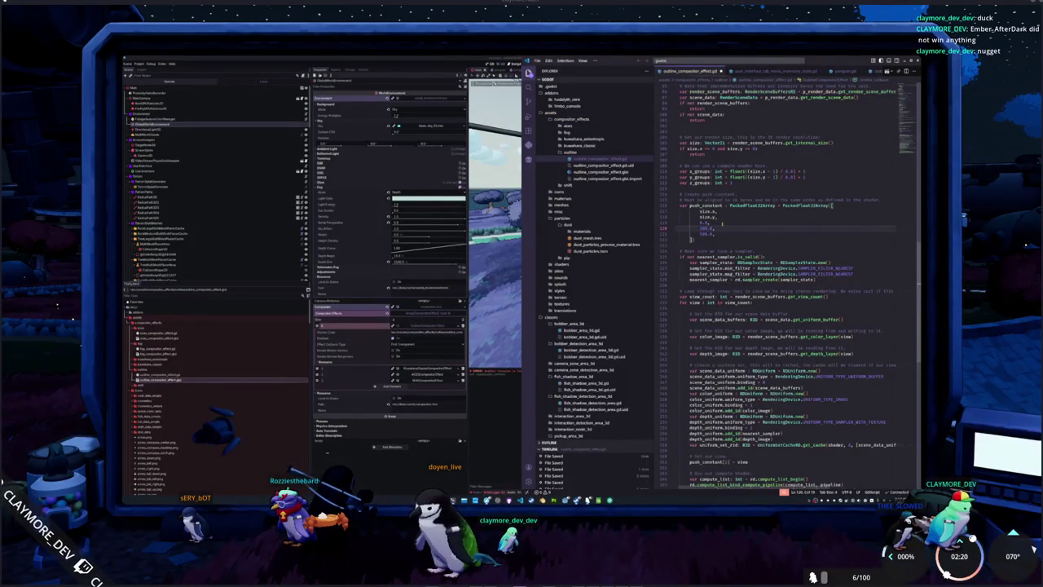
left_click(601, 172)
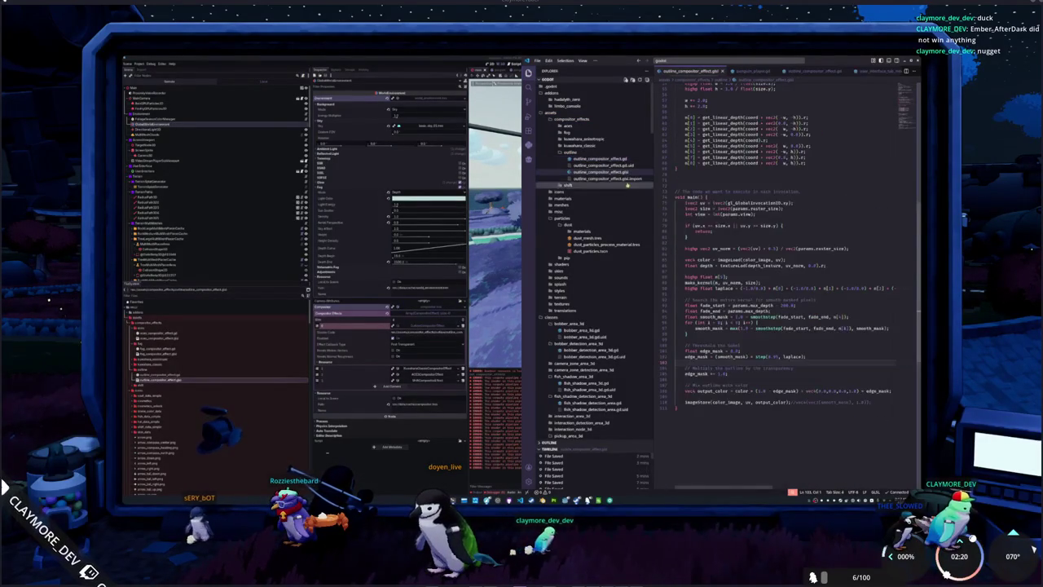
Step: Replace max_depth with min_depth in the fade_start line and declare 'float min_depth;' after view in Params
scroll(782, 269, "up", 2)
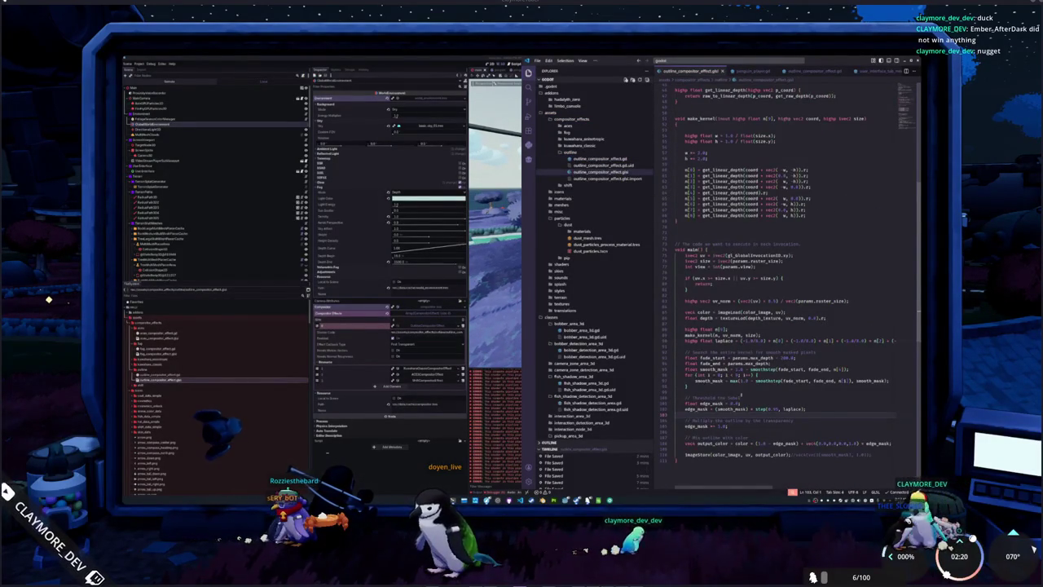
double_click(760, 358)
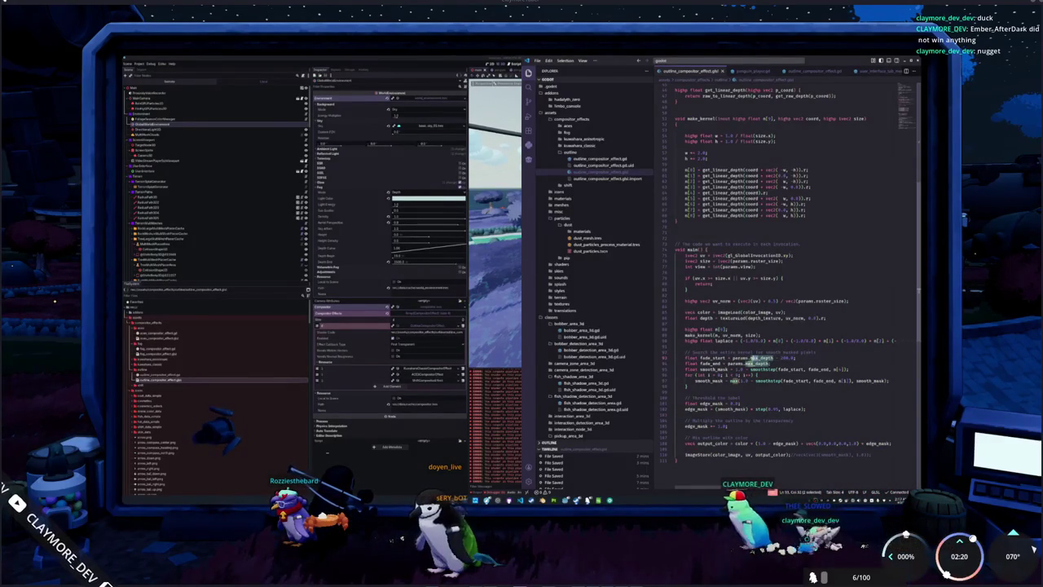
type("min_depth")
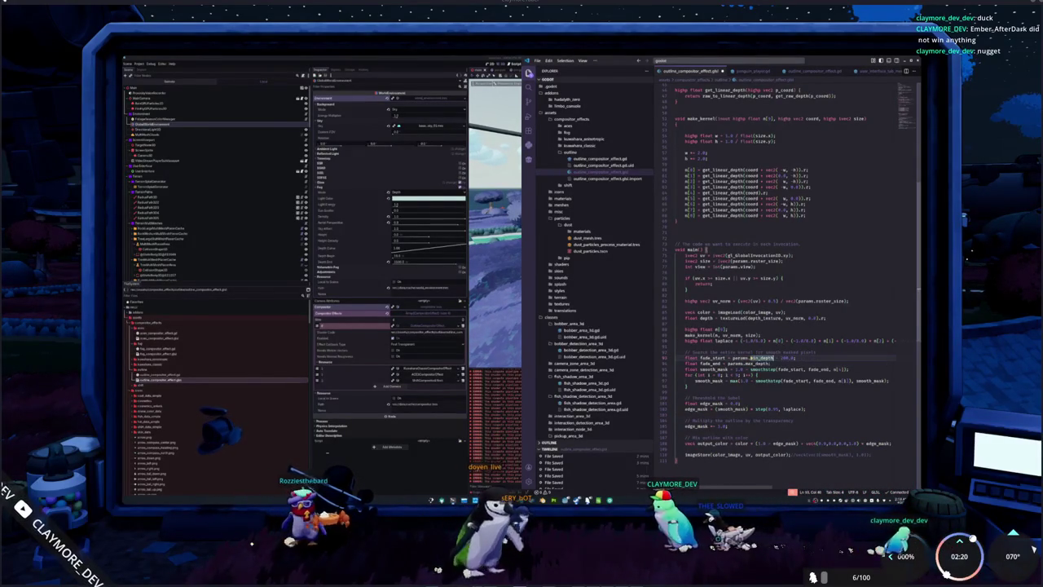
key("Escape")
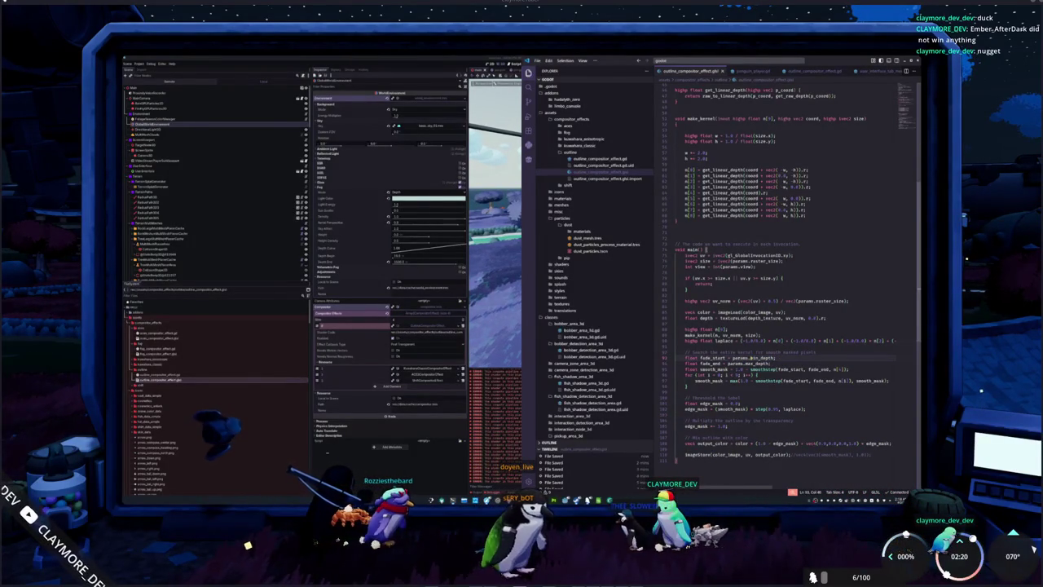
scroll(743, 264, "up", 10)
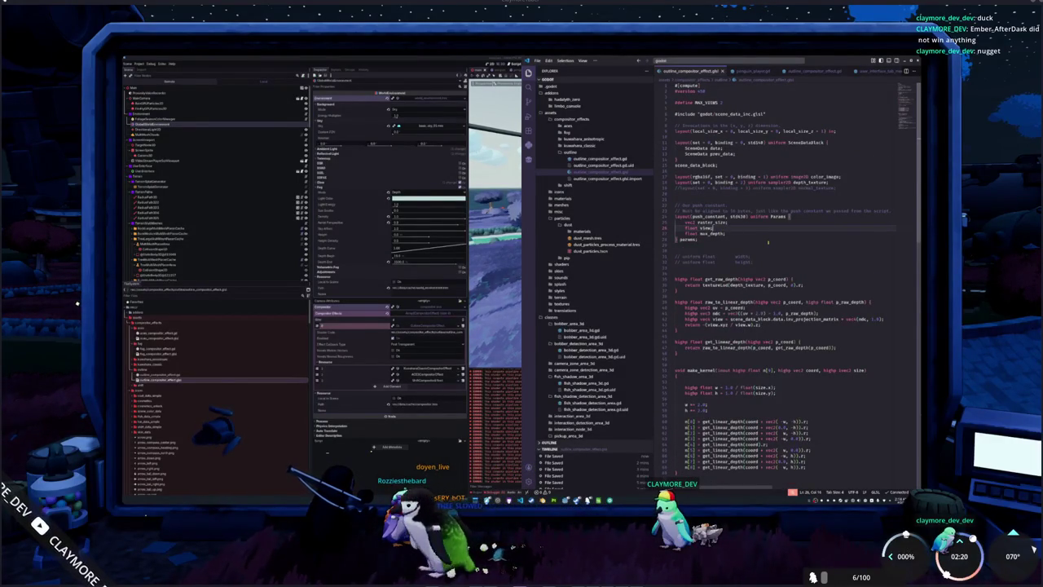
key("Return")
type("float mi")
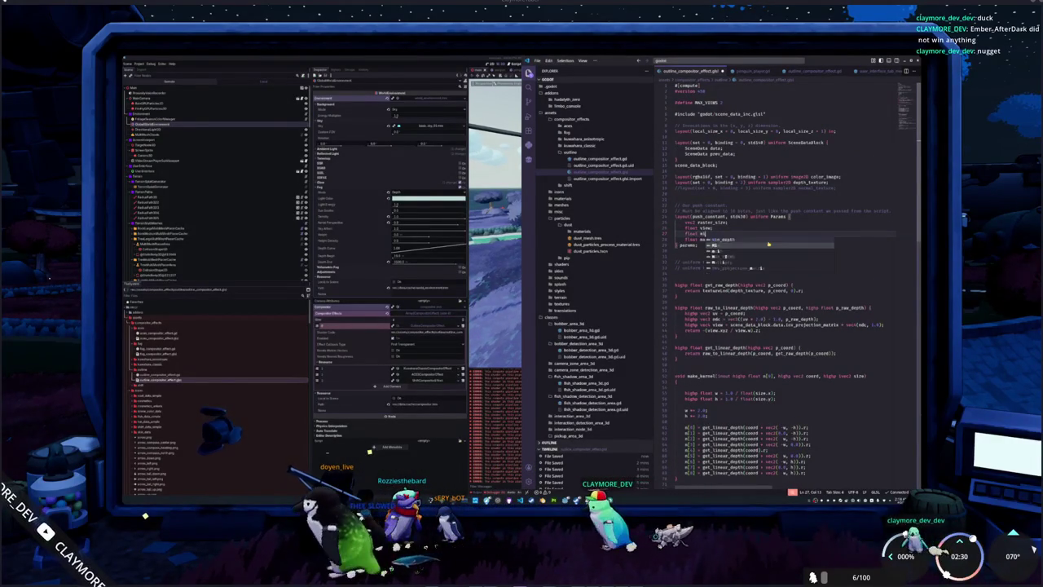
type("n_depth;")
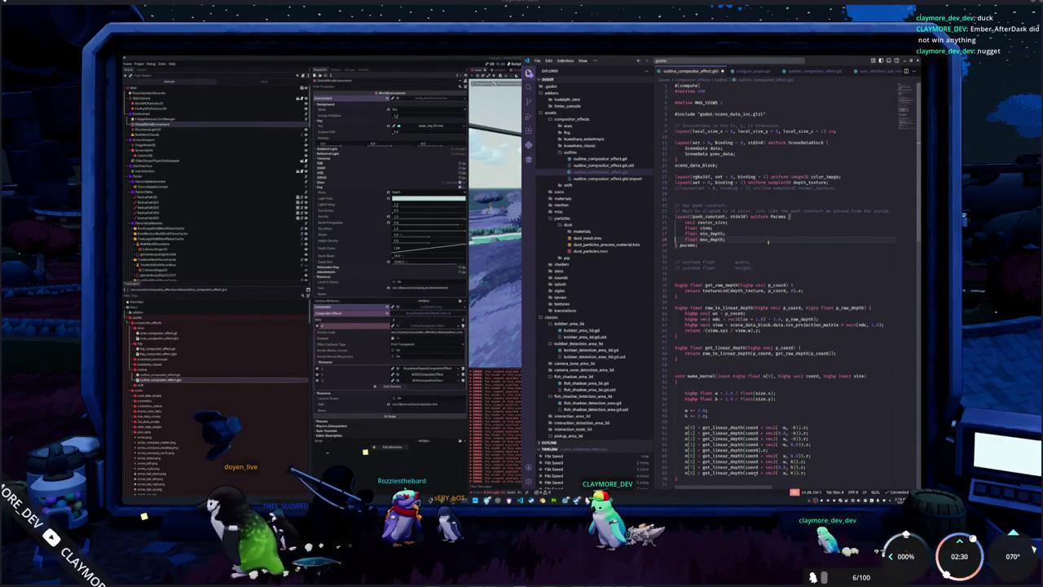
Step: Reselect the effect in Godot's first Compositor Effects slot to pick up the shader change
key("alt+Tab")
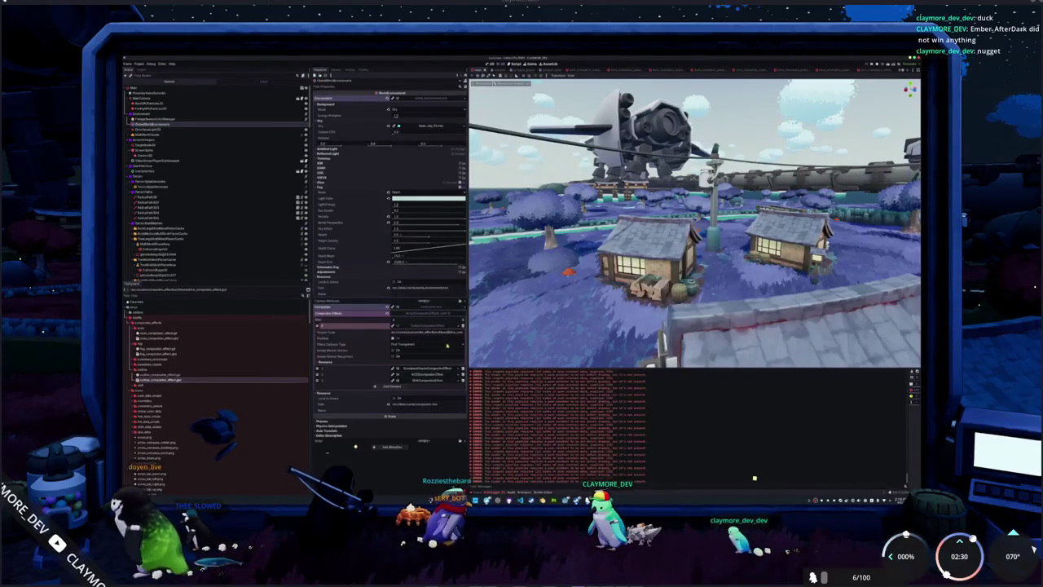
left_click(461, 326)
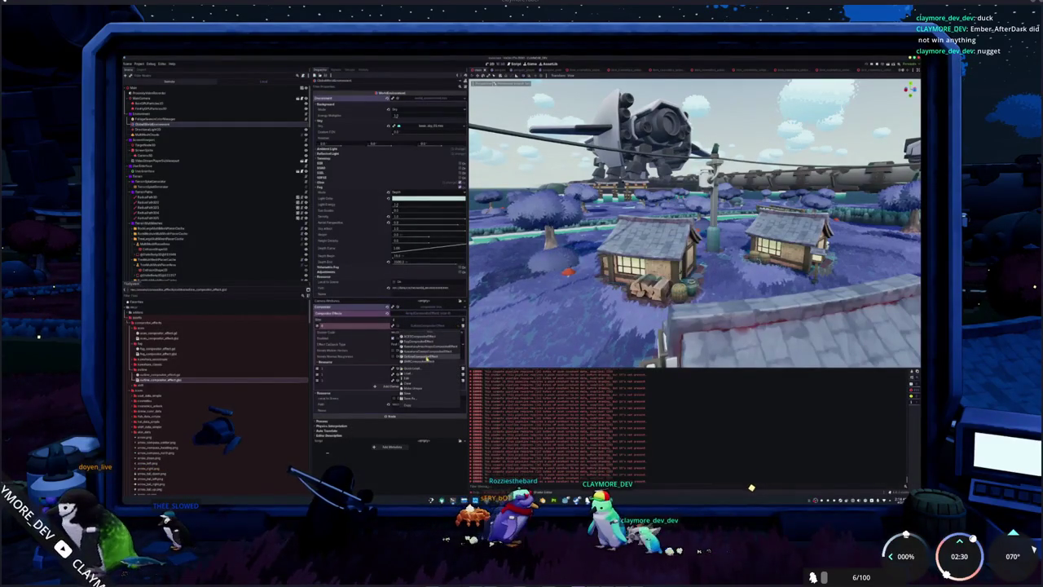
left_click(428, 357)
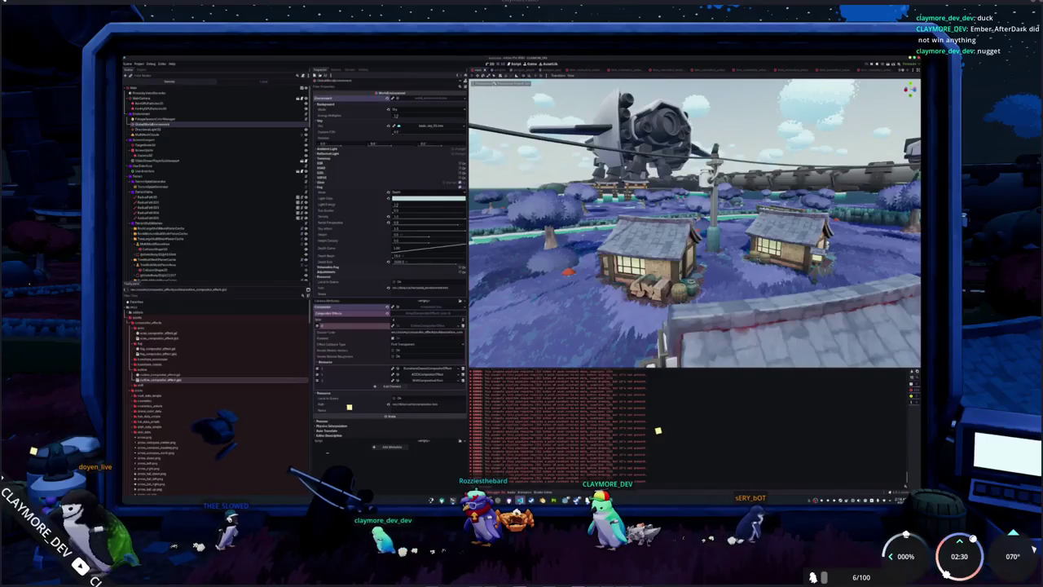
Step: Use Project > Reload Current Project and confirm with Save & Reload
left_click(138, 63)
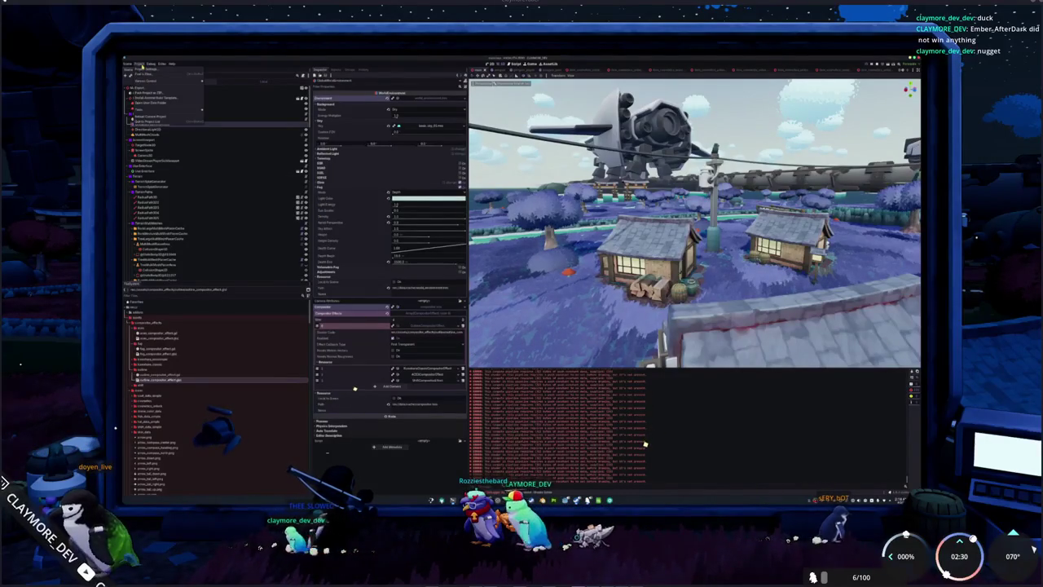
left_click(142, 117)
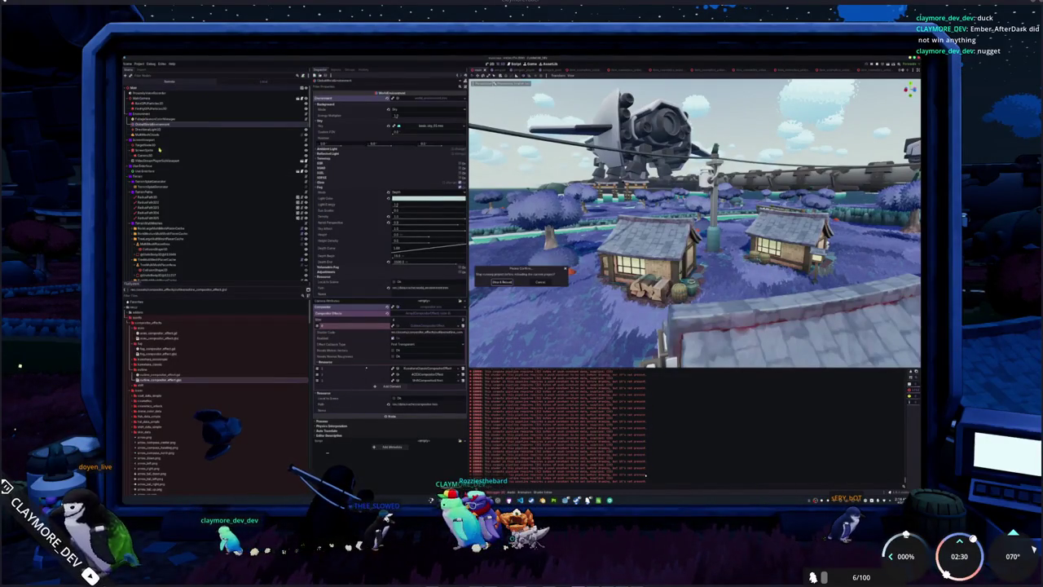
left_click(503, 282)
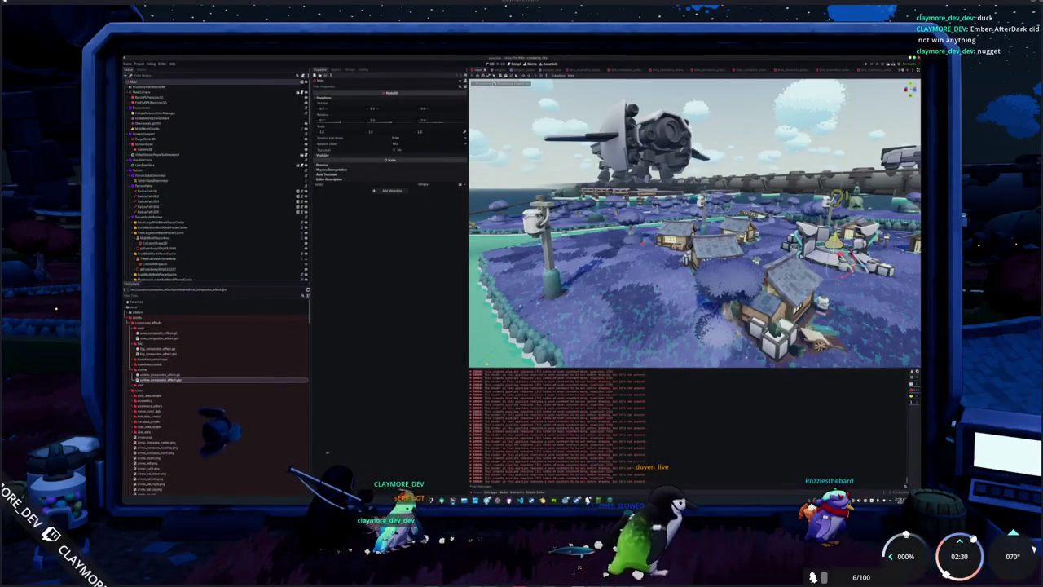
Step: Select WorldEnvironment and expand the OutlineCompositorEffect in its first Compositor Effects slot
left_click(190, 119)
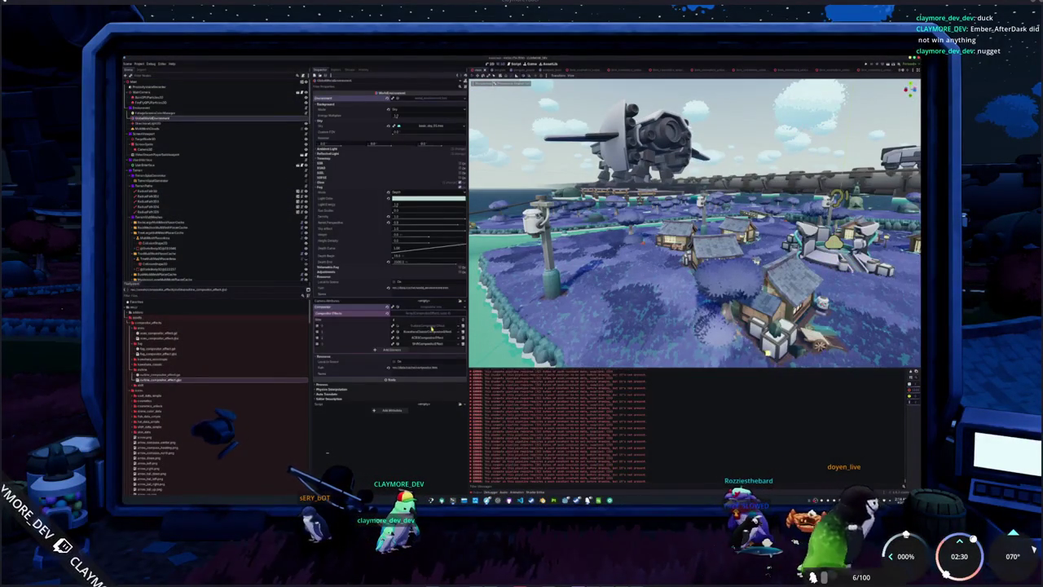
left_click(432, 326)
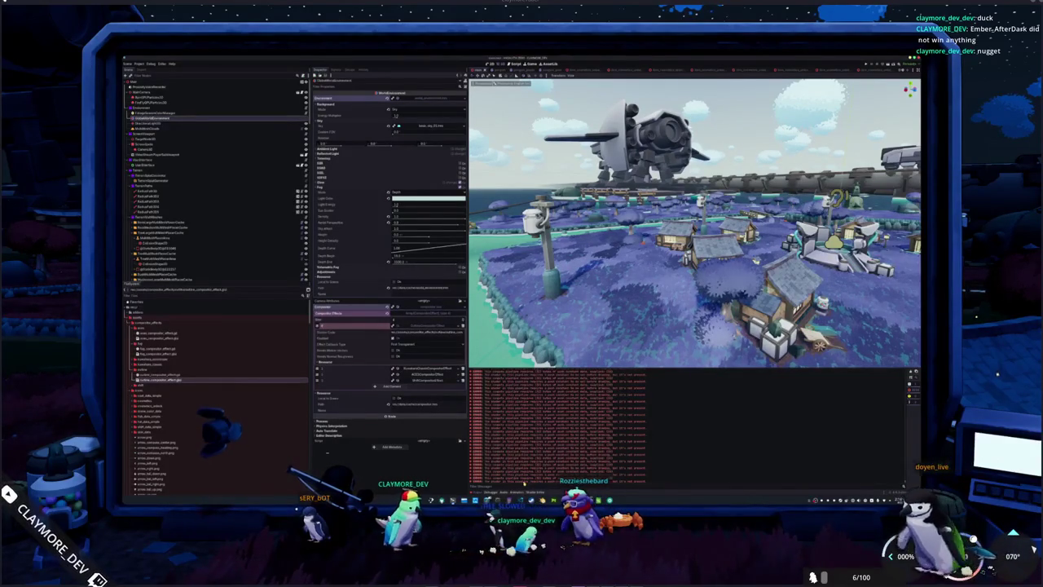
key("alt+Tab")
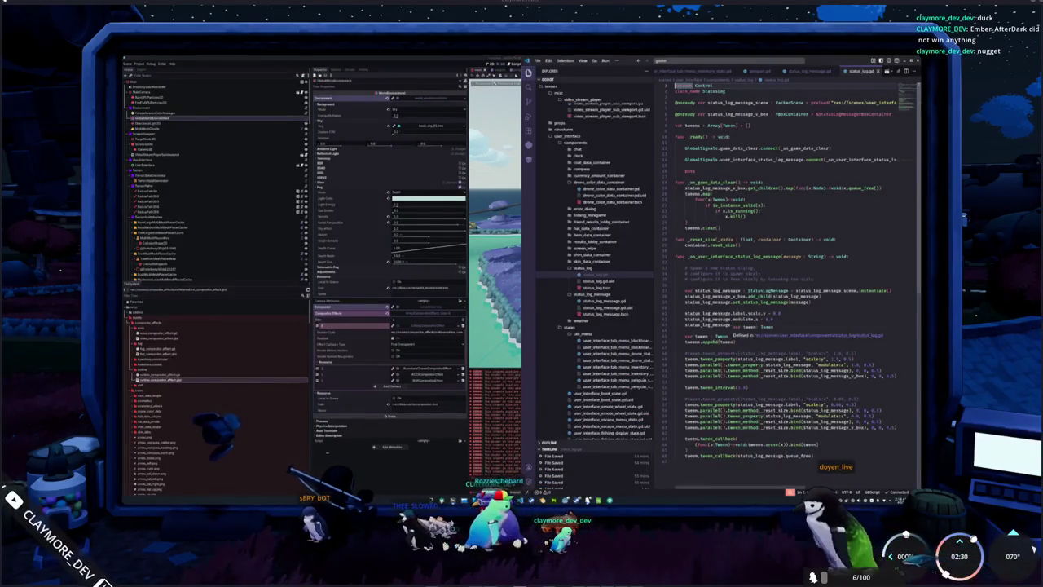
Step: Switch back to VS Code and open outline_compositor_effect.gd for editing
key("alt+Tab")
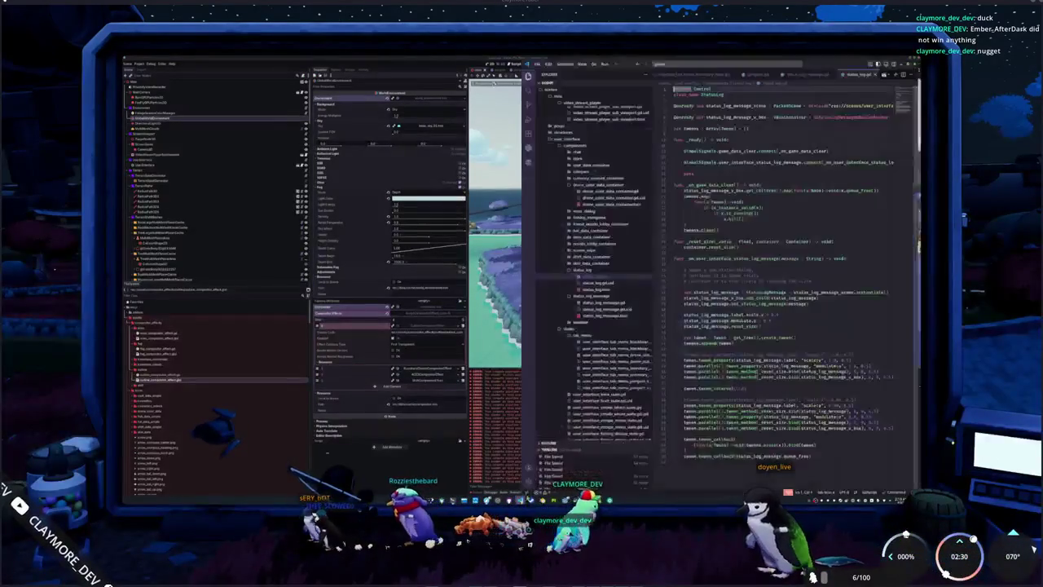
scroll(604, 233, "up", 10)
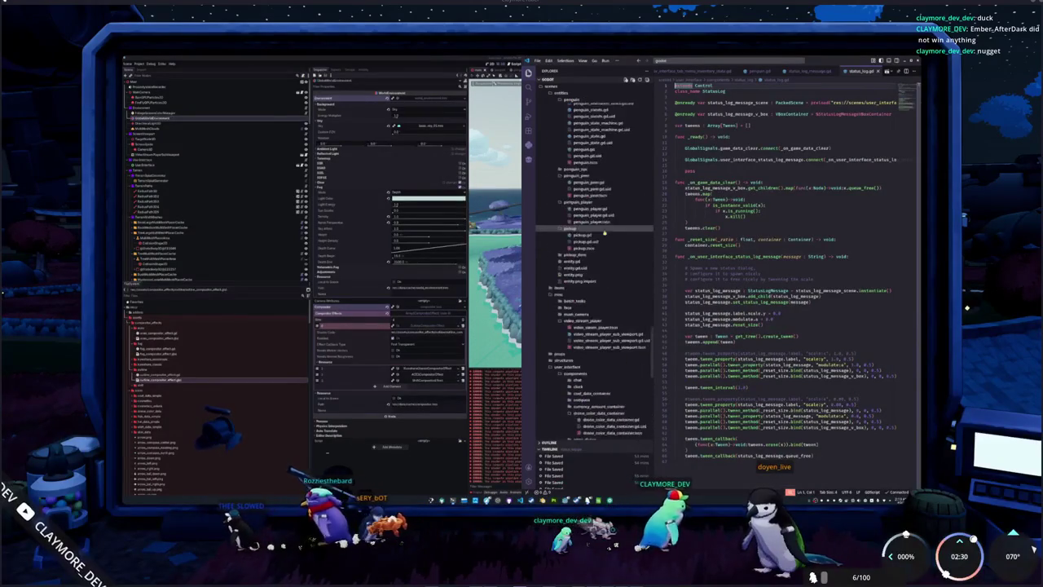
scroll(604, 233, "up", 10)
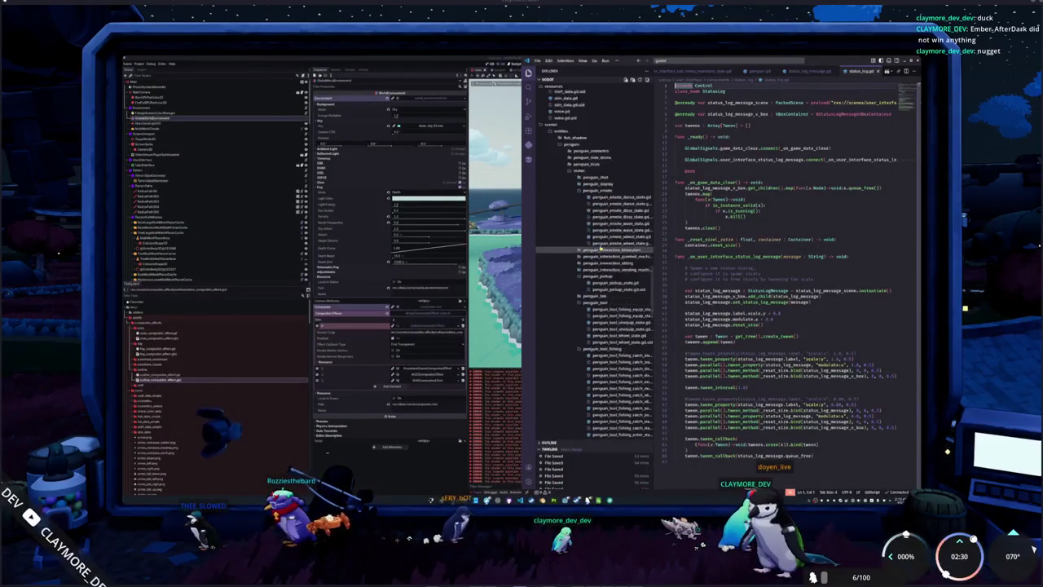
scroll(601, 248, "up", 10)
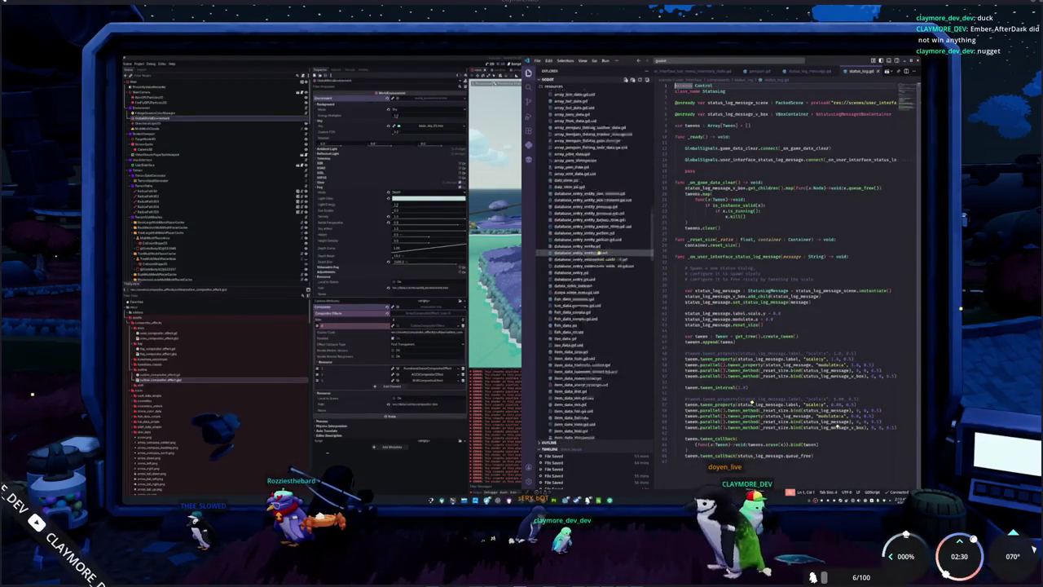
scroll(601, 249, "up", 10)
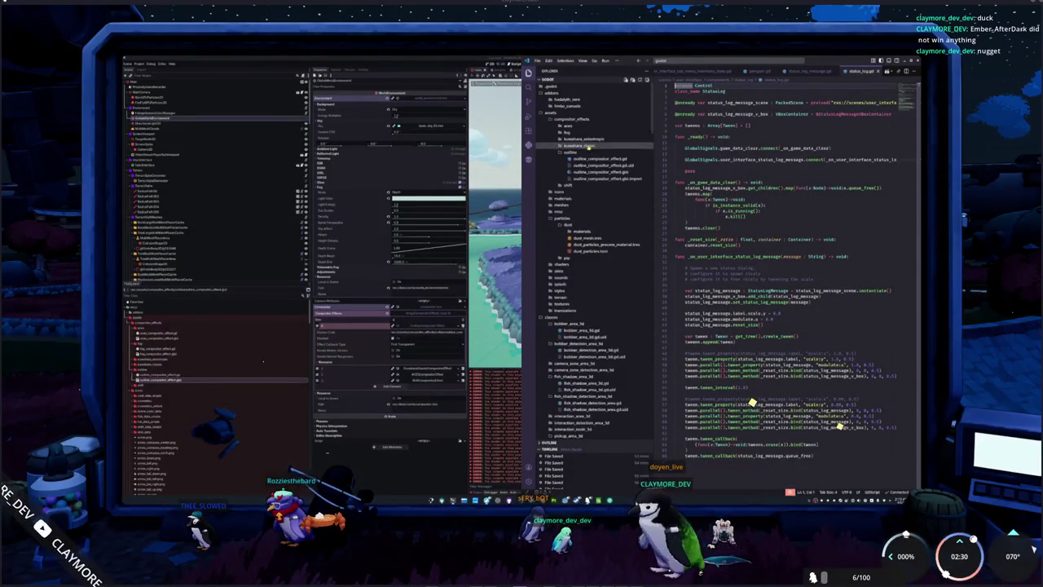
left_click(599, 159)
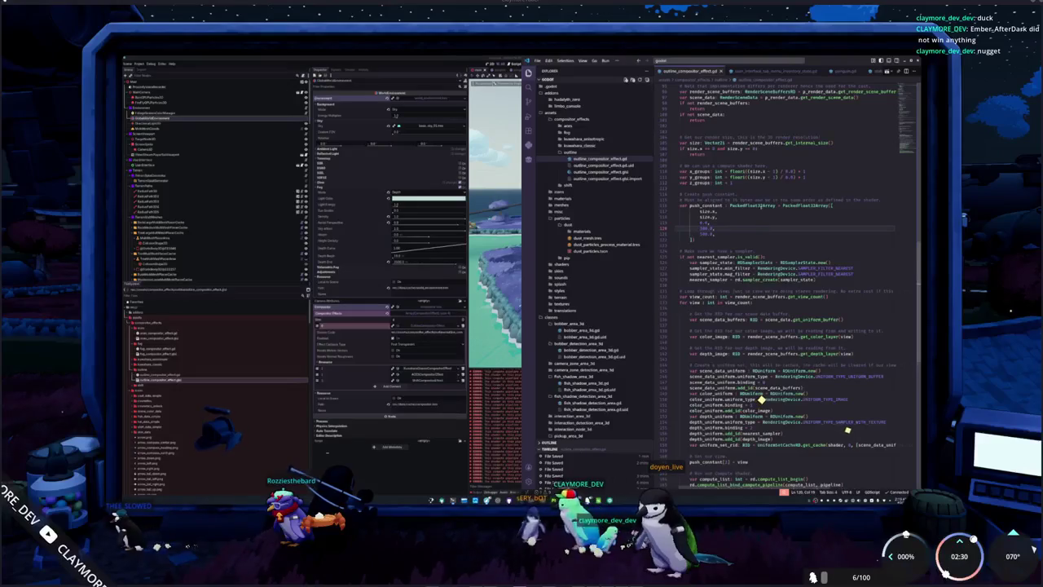
Step: Scroll to the compute_list dispatch block and place the caret after compute_list_end
scroll(740, 229, "up", 3)
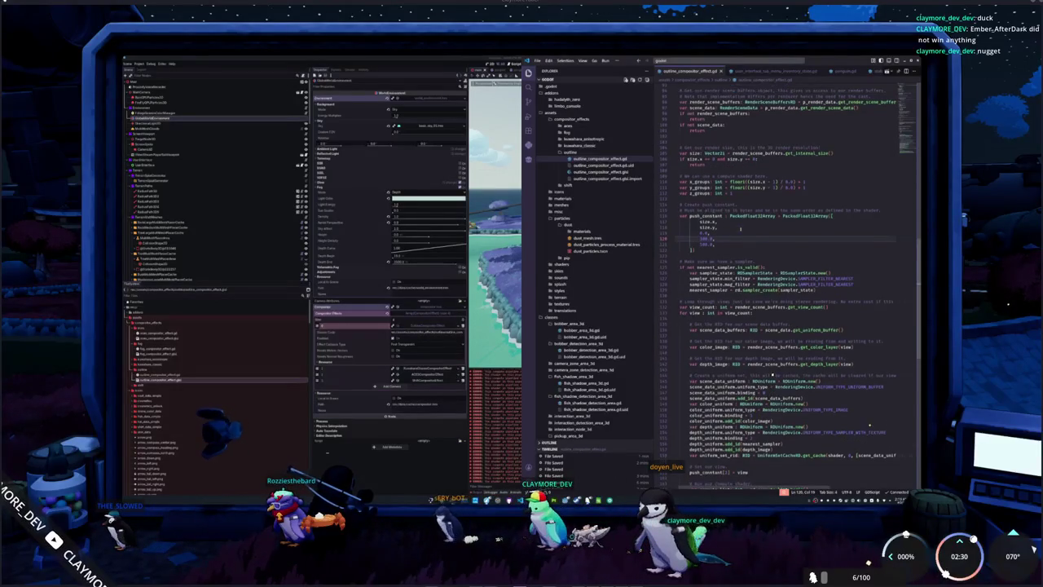
scroll(740, 228, "up", 3)
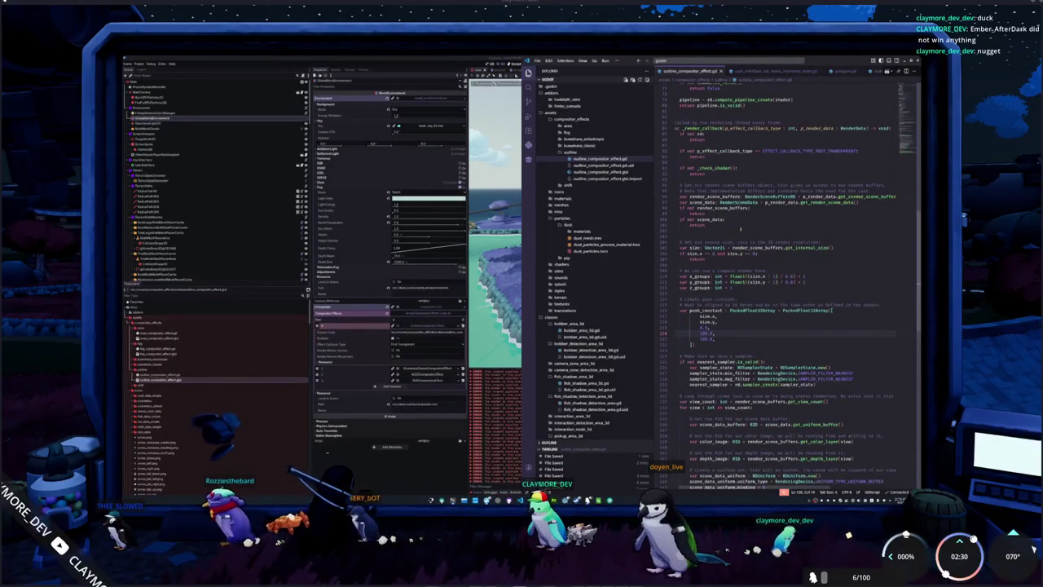
scroll(740, 228, "up", 3)
scroll(740, 228, "up", 2)
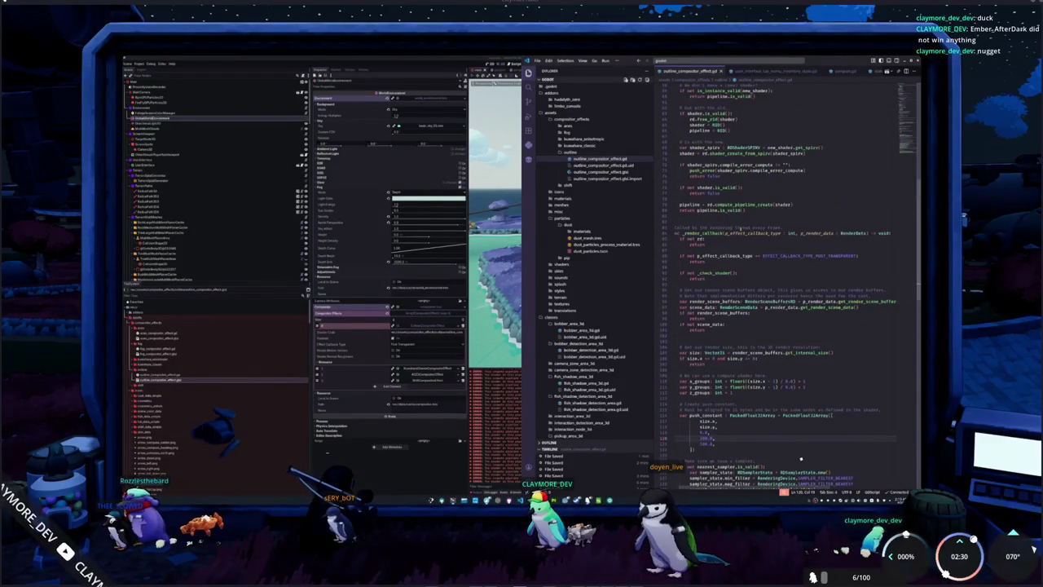
scroll(741, 230, "up", 2)
scroll(782, 277, "down", 10)
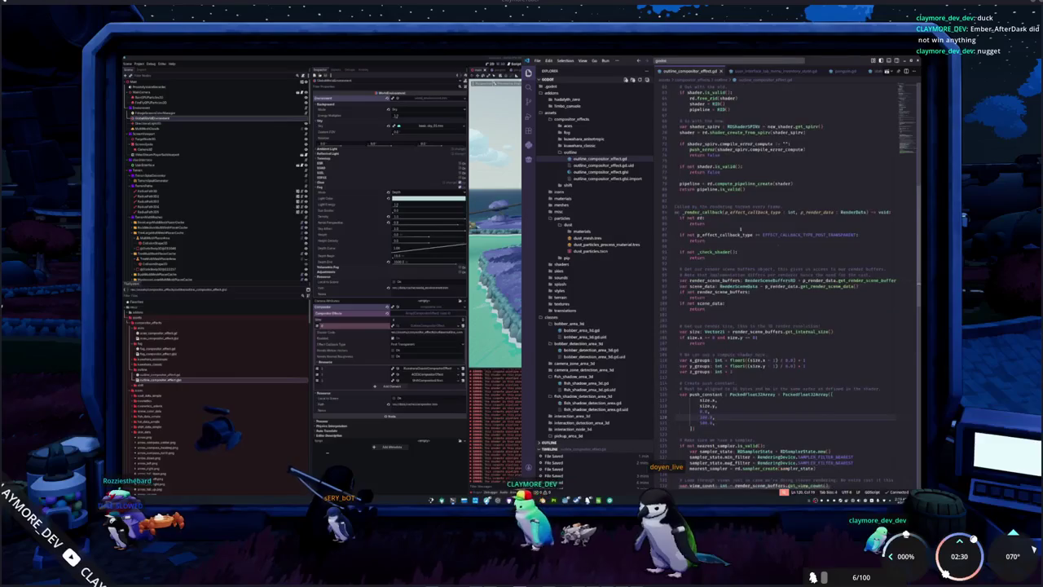
scroll(765, 388, "down", 5)
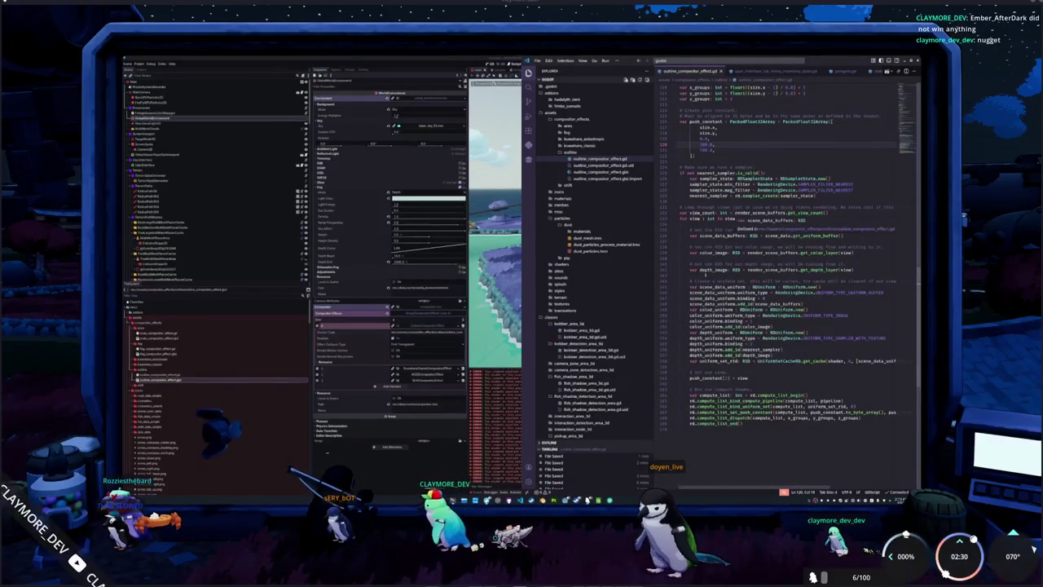
left_click(788, 429)
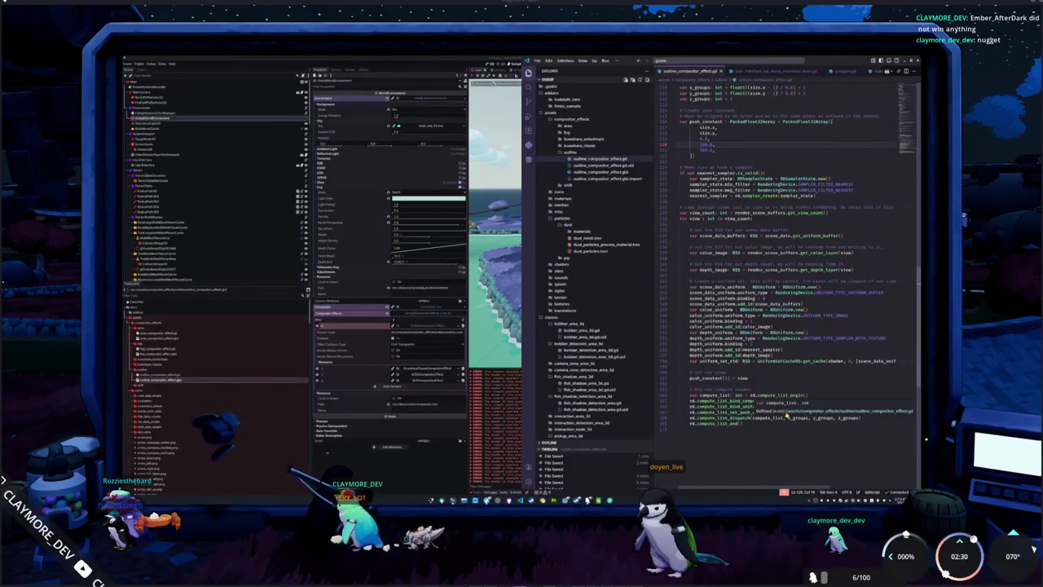
Step: Change the size argument of compute_list_set_push_constant to push_constant.size() * 4
key("Return")
double_click(833, 413)
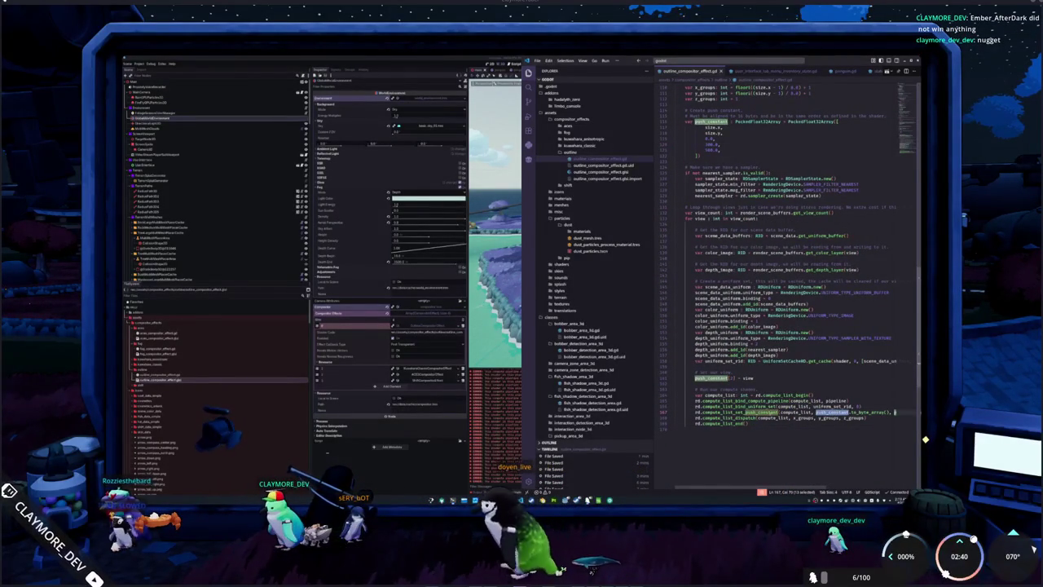
mouse_move(733, 412)
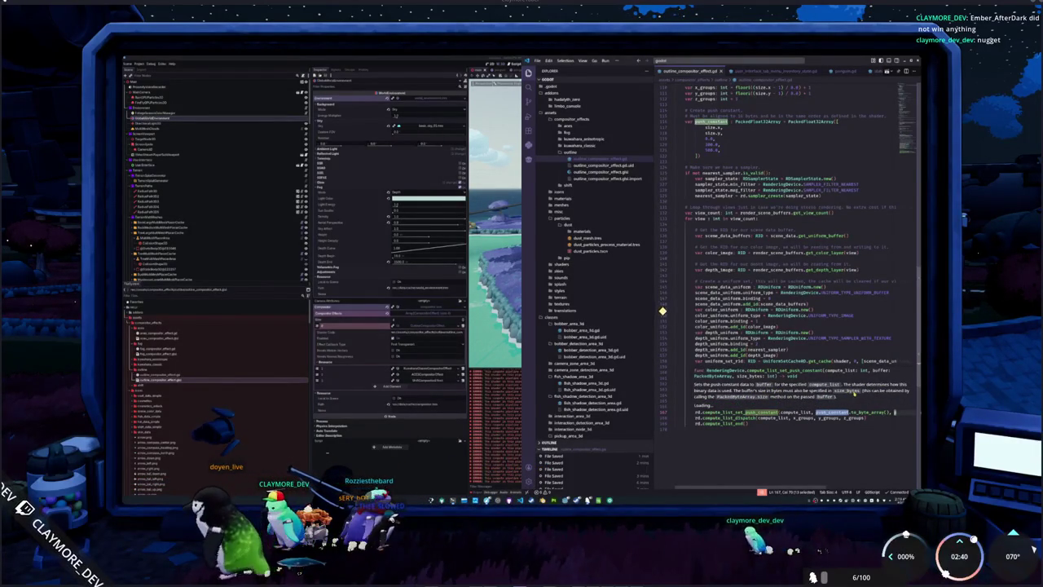
type("push_constant")
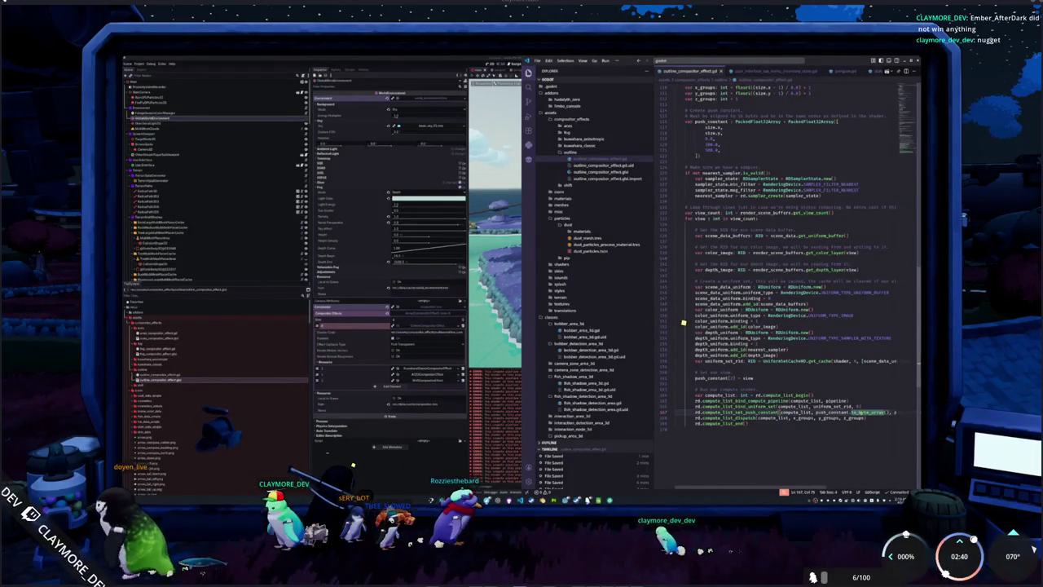
type(".size() * 4")
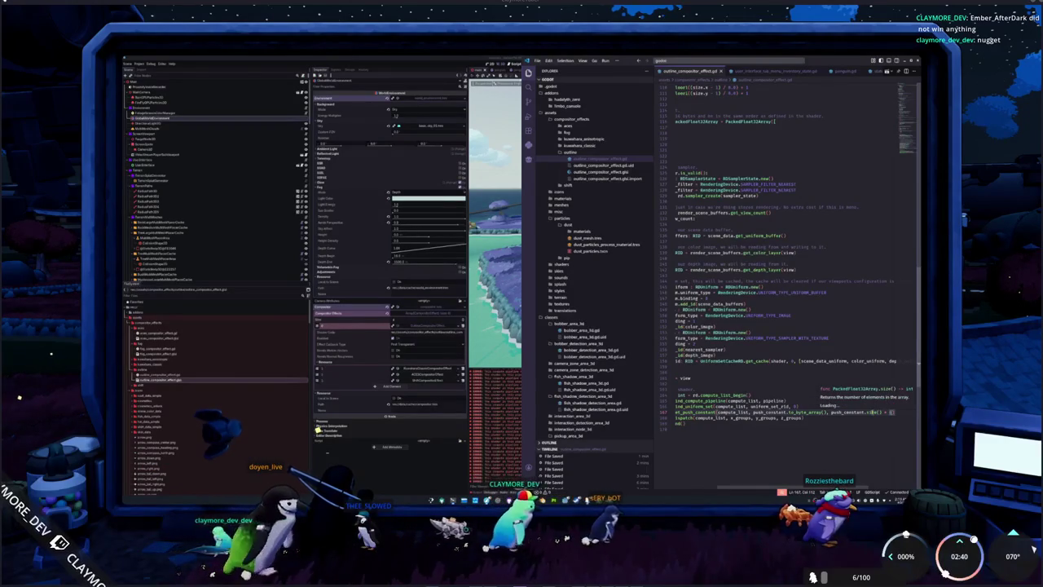
left_click(871, 412)
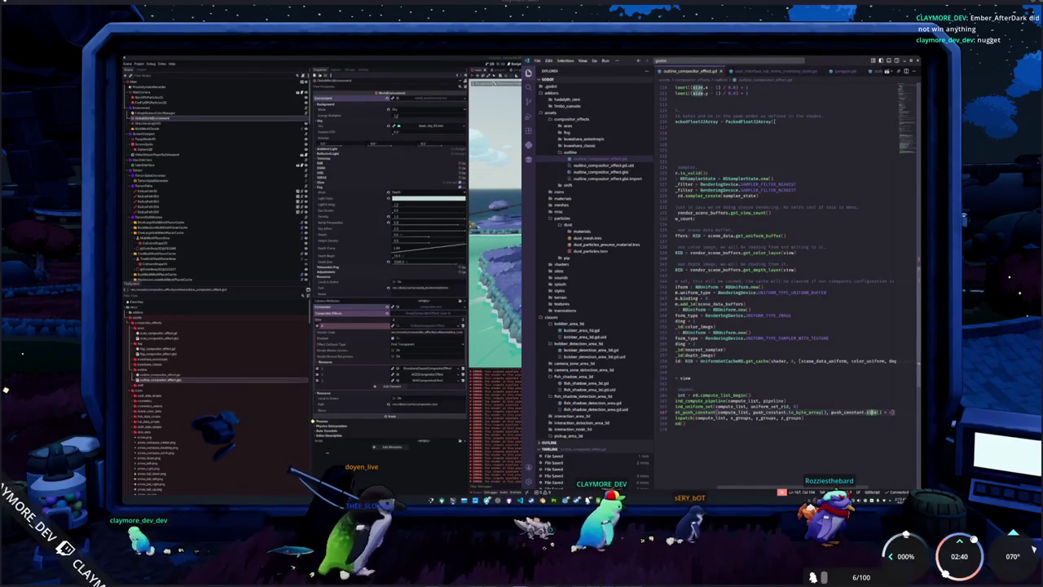
left_click(847, 412)
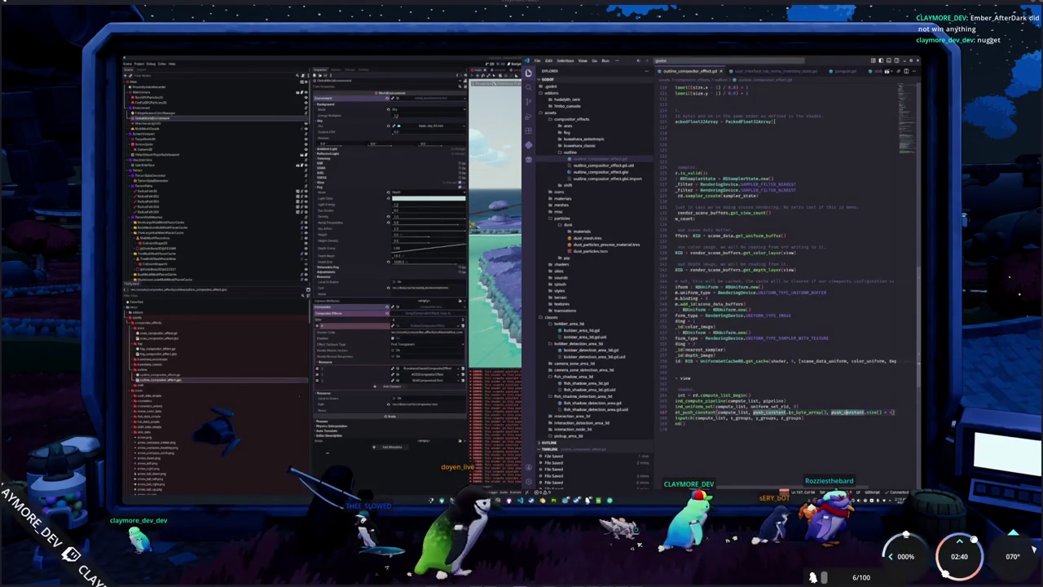
left_click(805, 411)
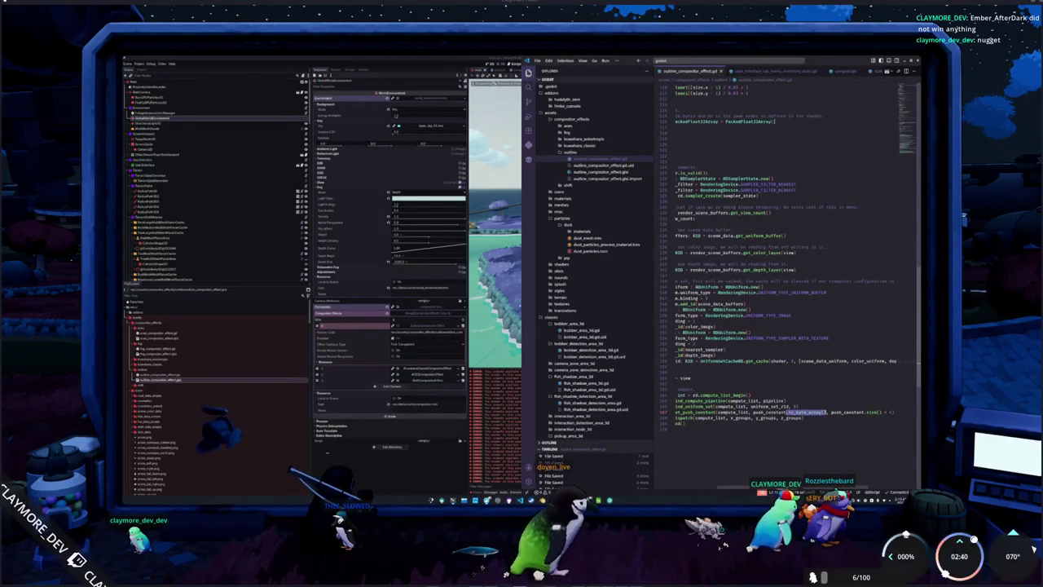
Step: Declare push_constant_bytes as a PackedByteArray from push_constant.to_byte_array()
left_click(762, 387)
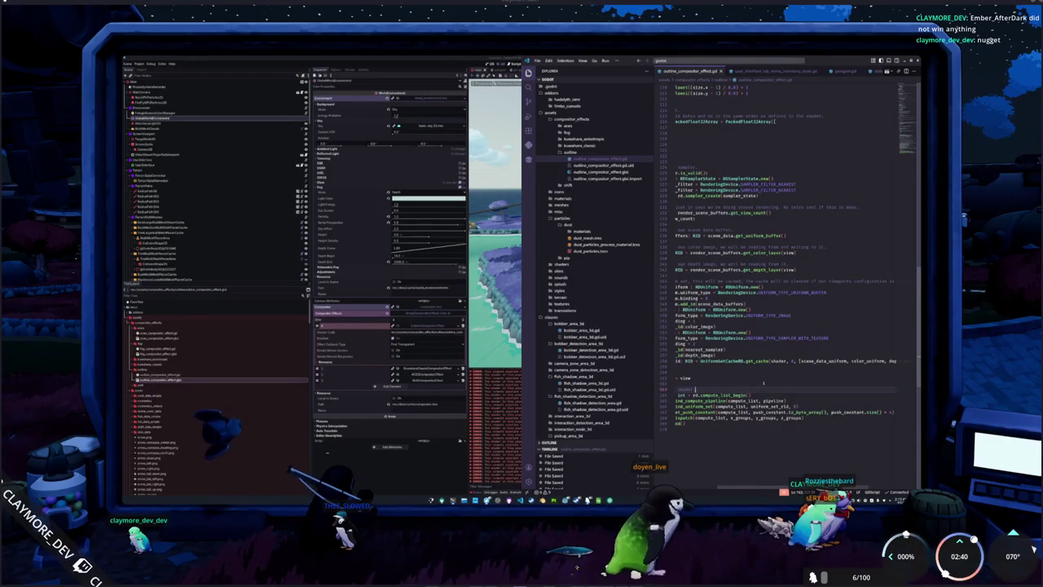
key("Return")
key("Return")
type("var push_constant_bytes :=")
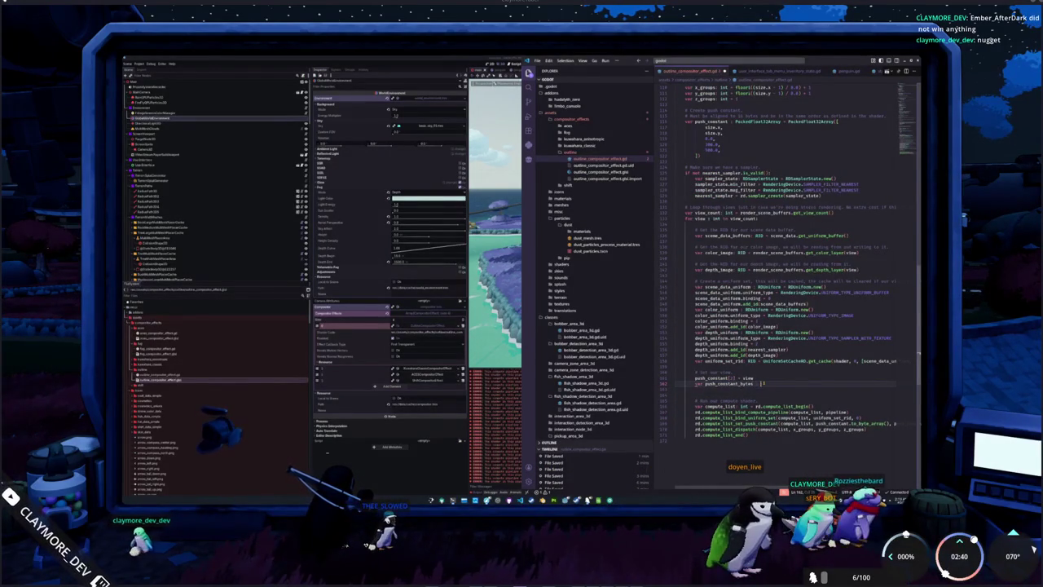
type("PackedByteArray = push_constant.to_byte_array(")
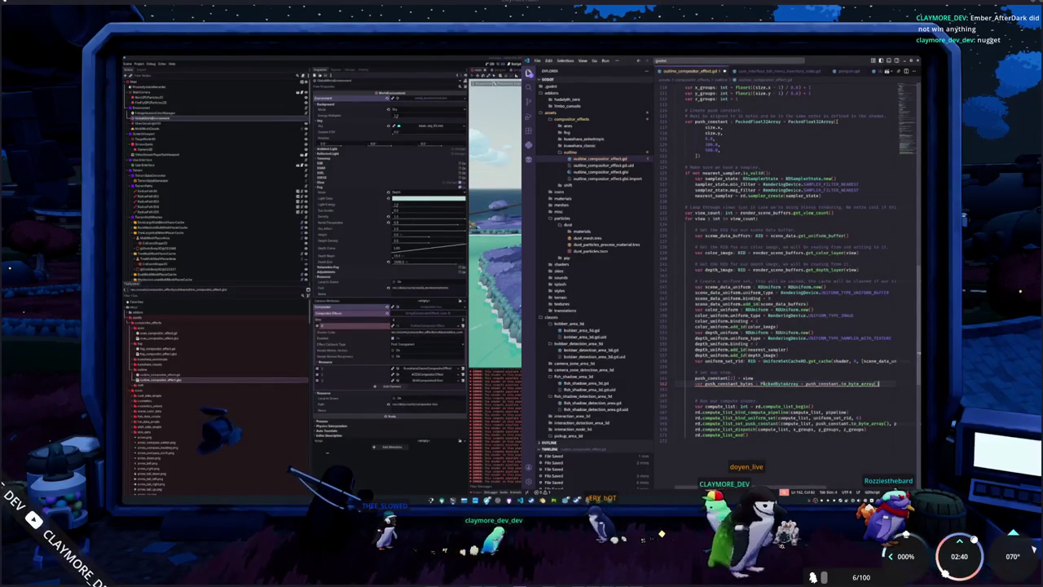
key("Down")
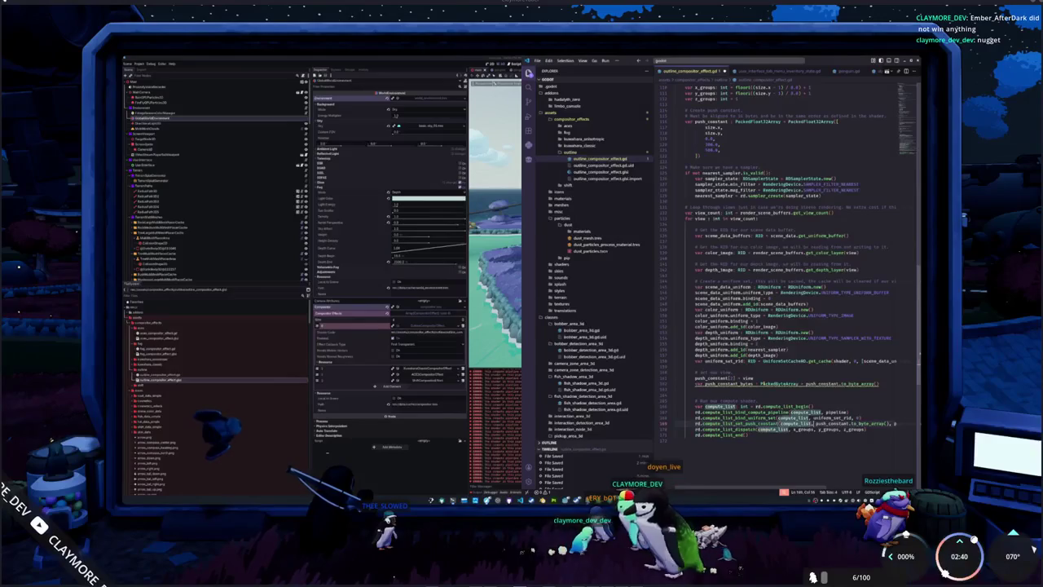
Step: Pass push_constant_bytes and push_constant_bytes.size() to compute_list_set_push_constant
left_click_drag(815, 424, 885, 424)
type("push_constant_bytes")
type("constant_")
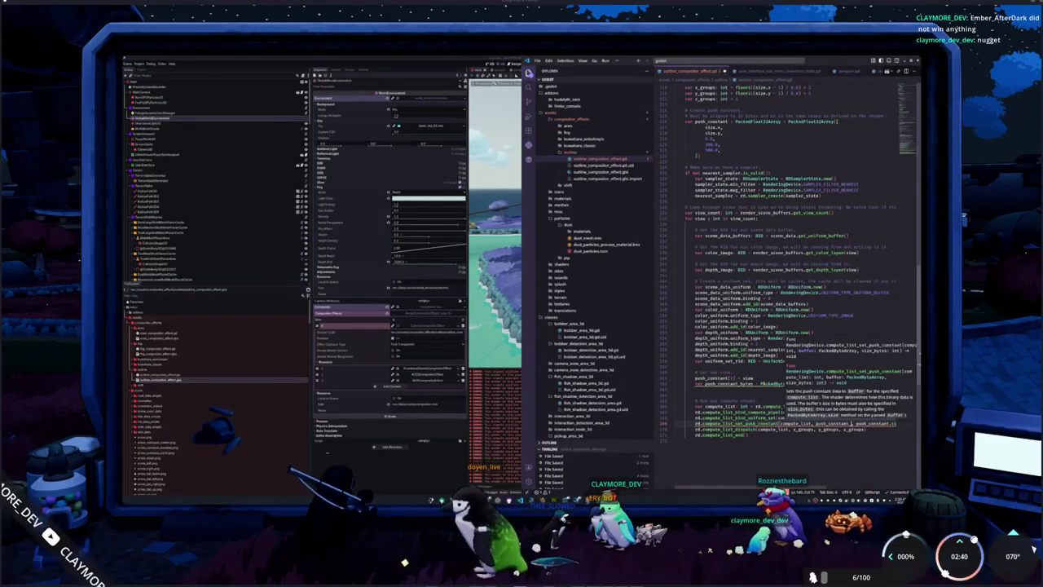
type("es, push_consta")
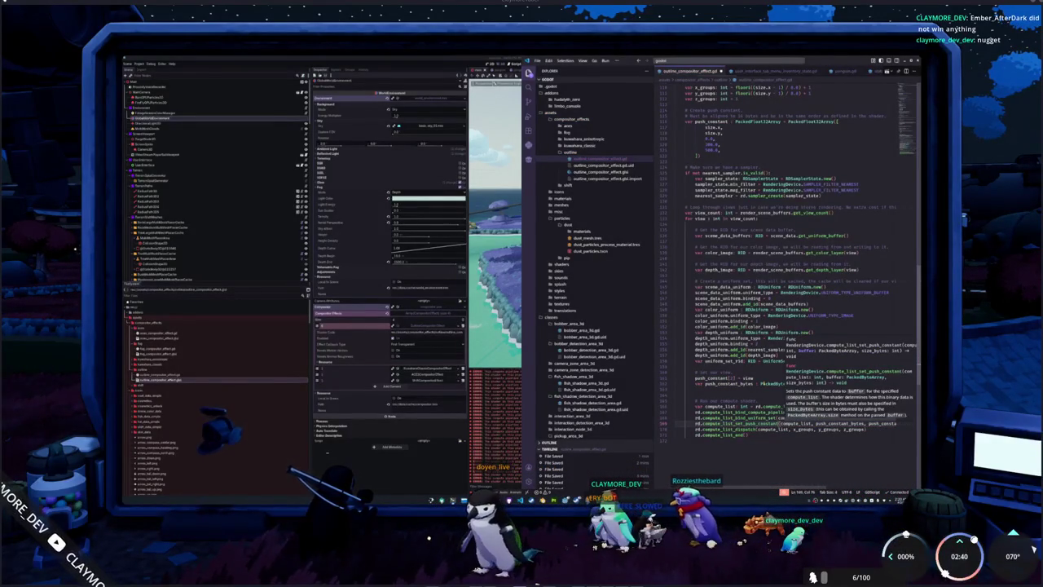
key("shift+End")
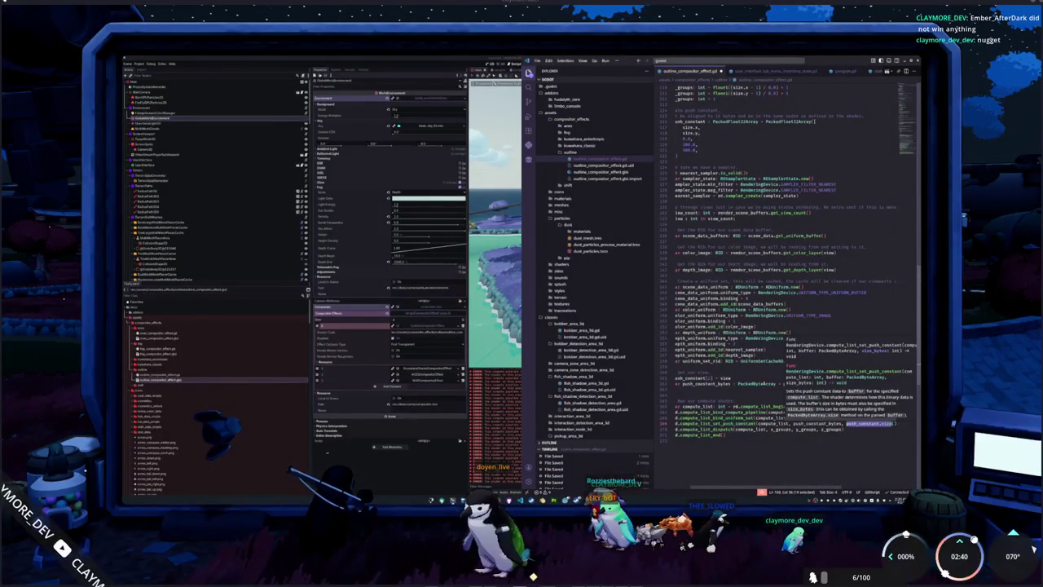
key("shift+Left")
key("shift+Left")
key("shift+Left")
type("p")
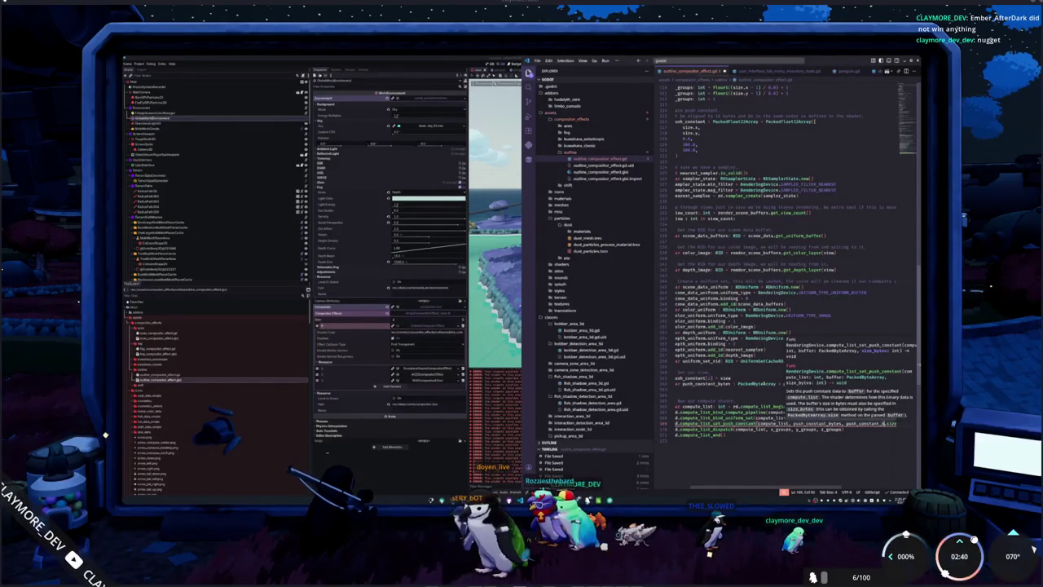
type(".size()")
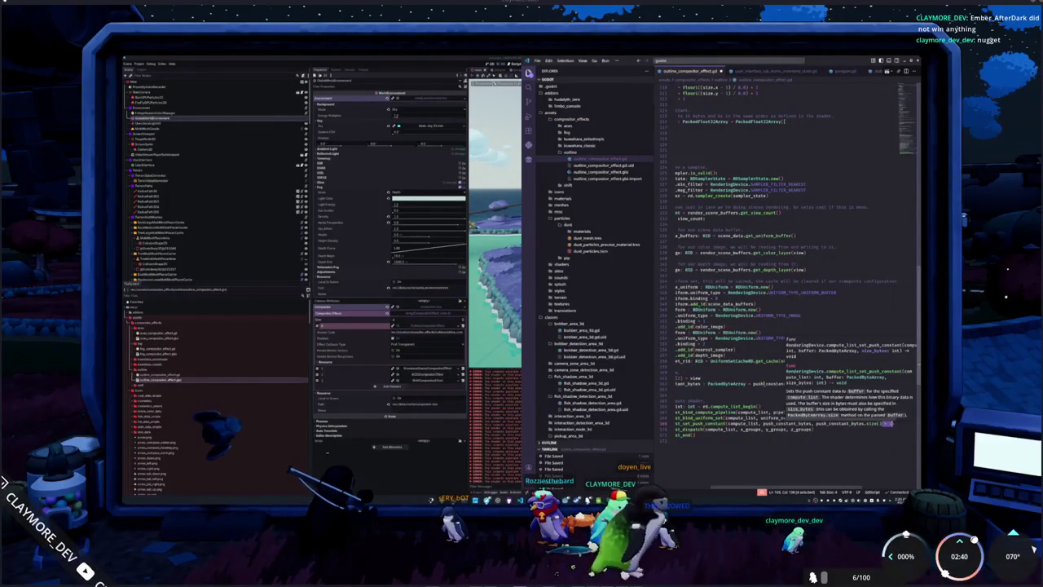
key("Home")
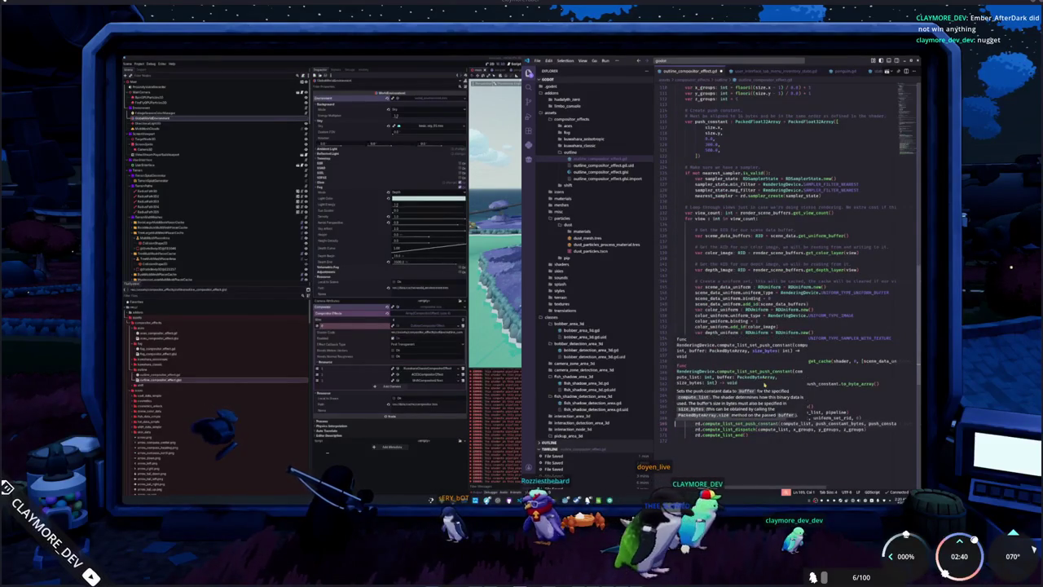
Step: Run the game with F5 and assign a compositor effect to test the outline
key("F5")
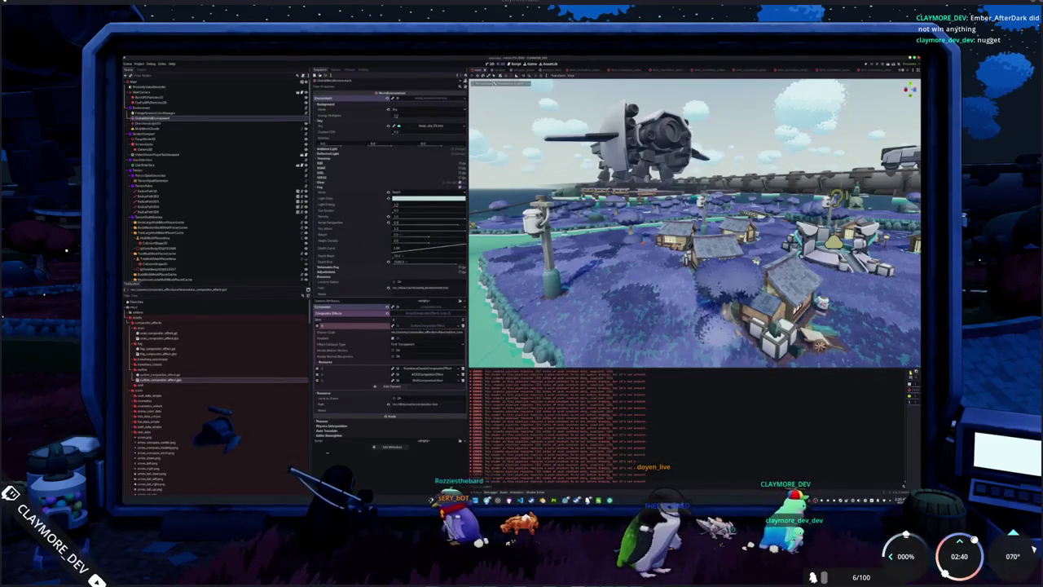
left_click(459, 326)
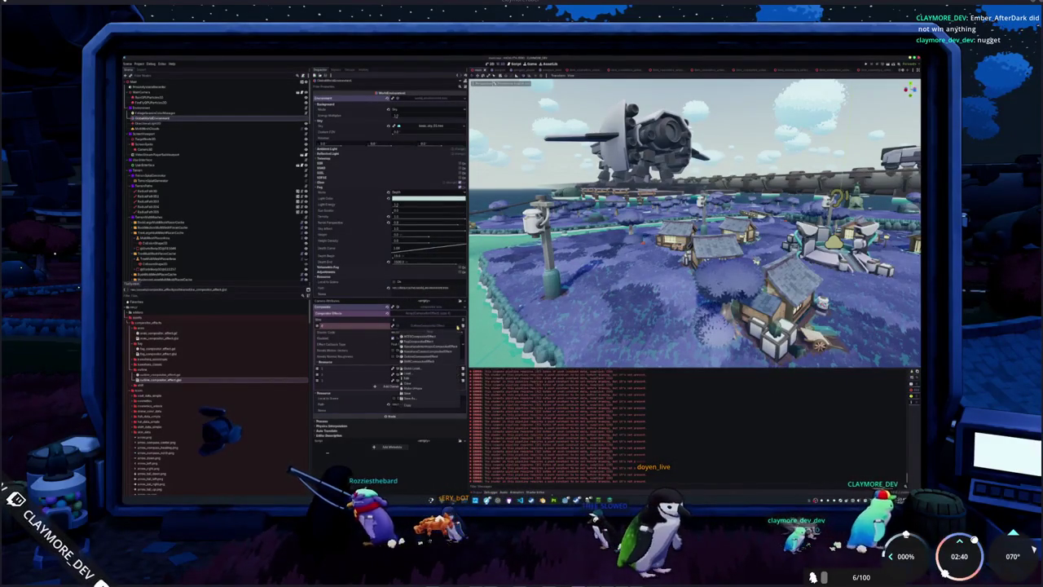
left_click(430, 337)
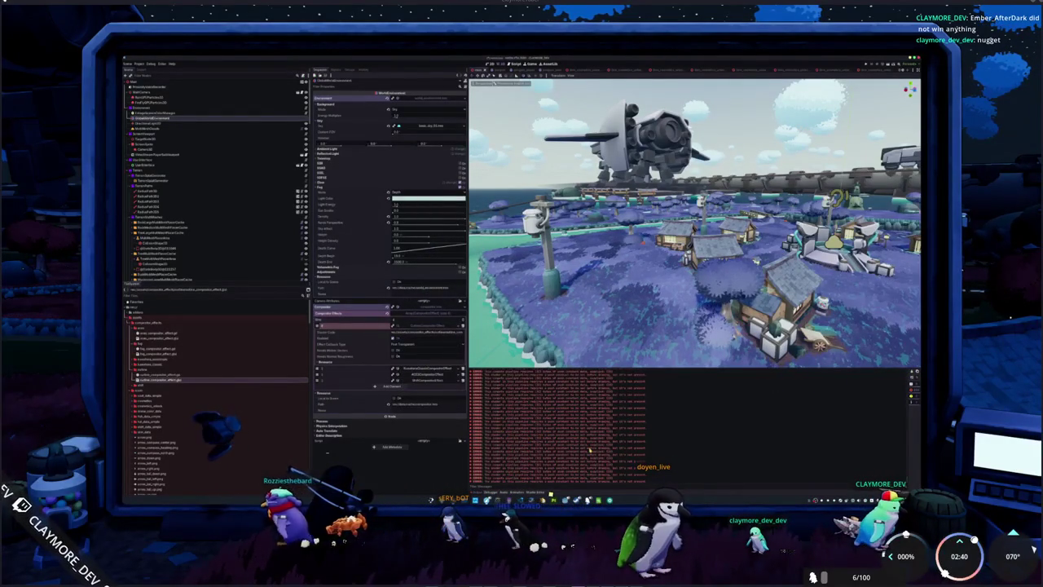
key("alt+Tab")
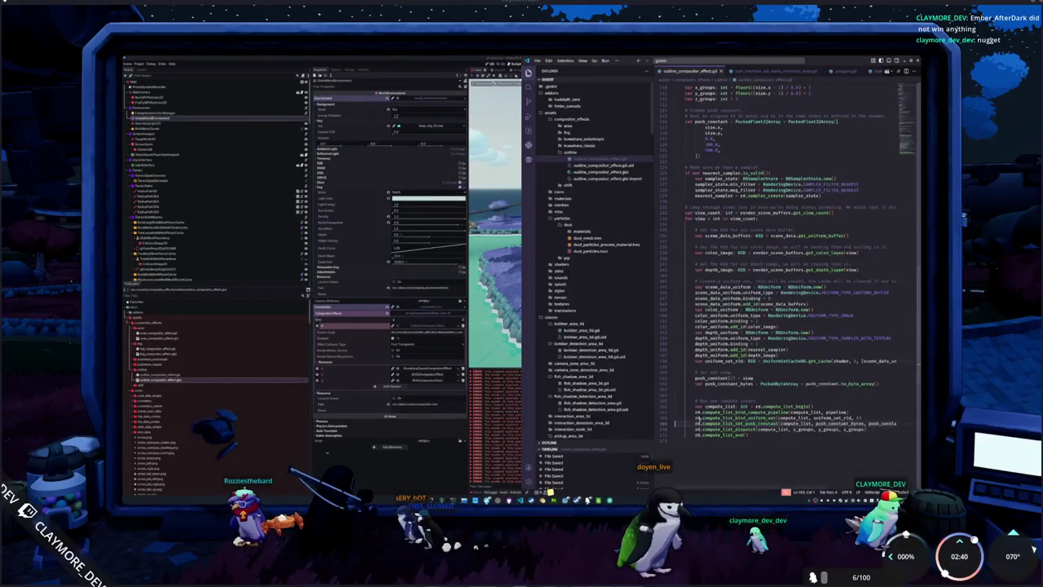
Step: Select push_constant and scroll up to its PackedFloat32Array declaration
double_click(706, 378)
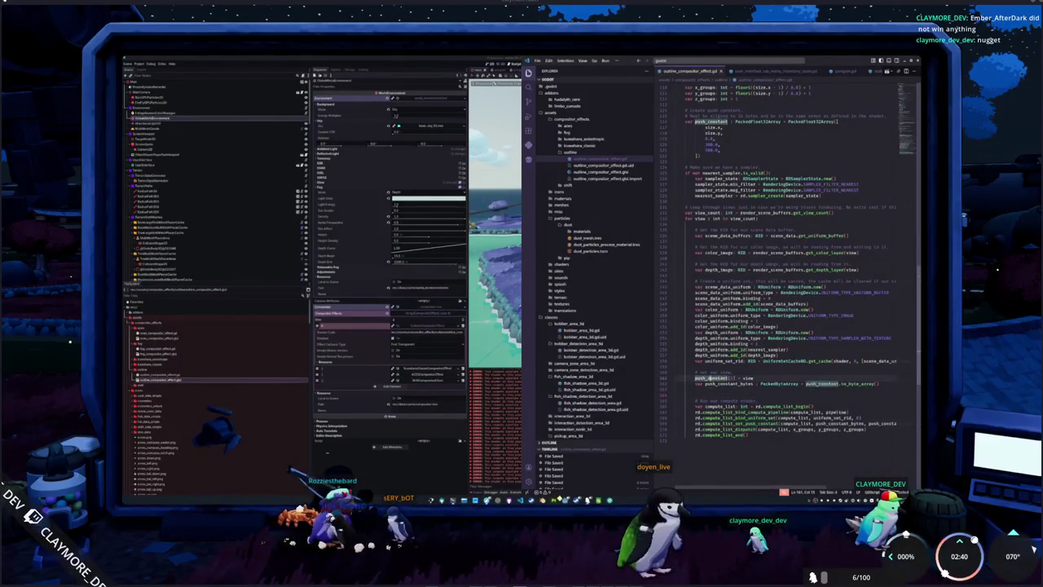
scroll(705, 386, "up", 4)
scroll(699, 258, "up", 2)
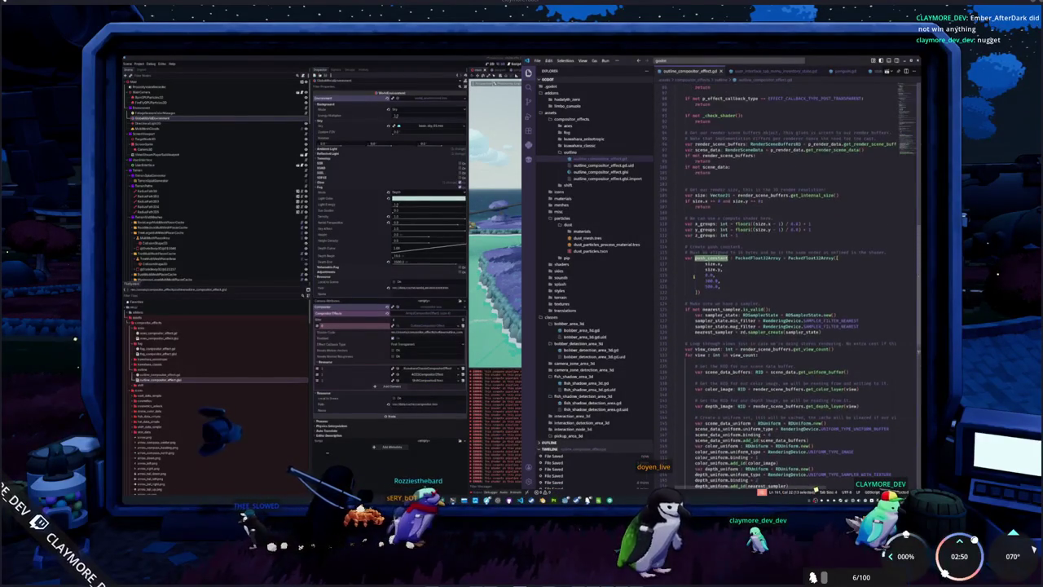
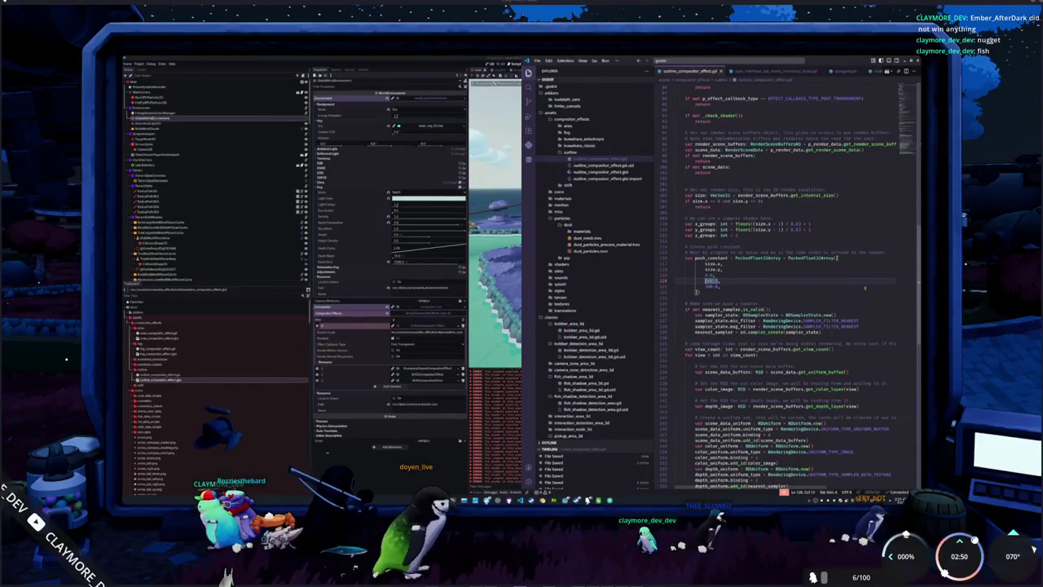
Step: Append two float() entries after size.x and size.y in the push_constant array
type("(")
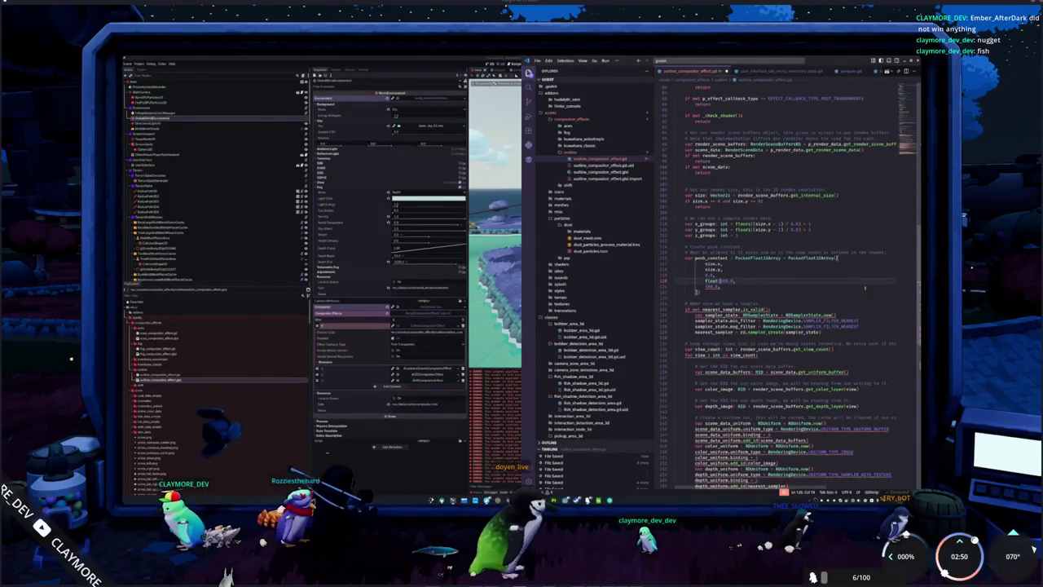
type(")float")
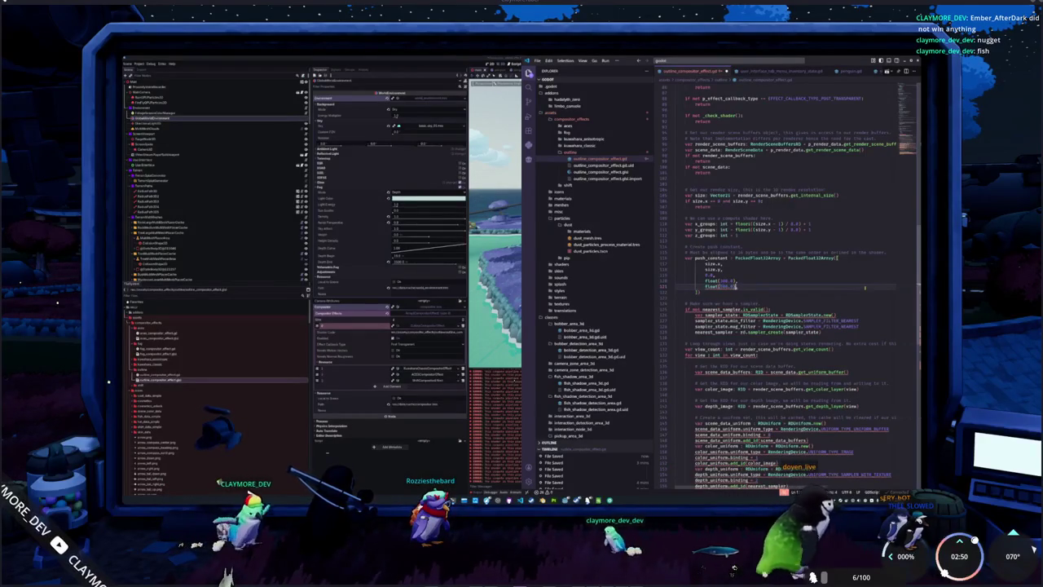
type("),")
key("alt+Tab")
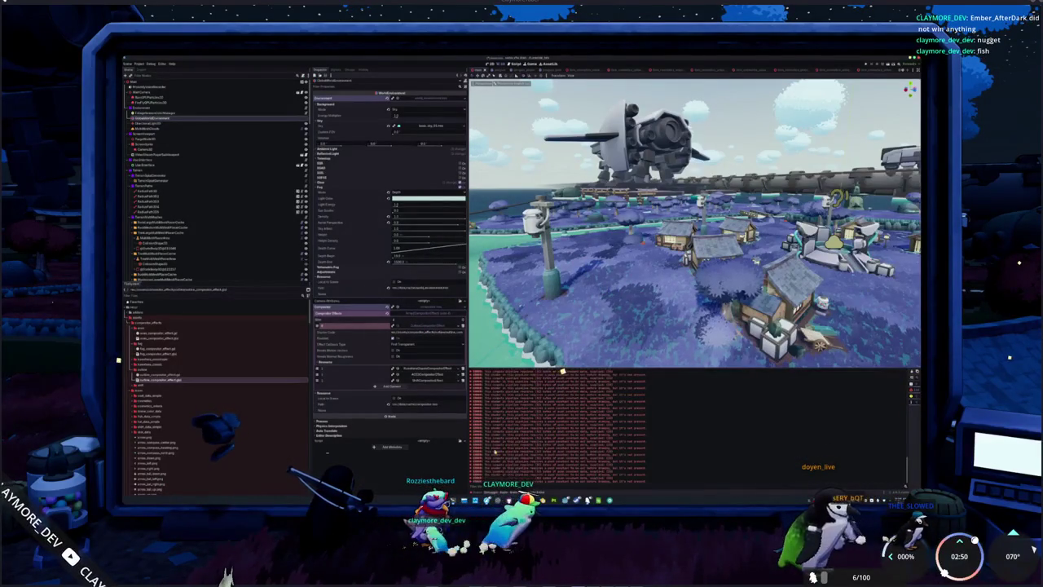
Step: Reassign the compositor effect in Godot's Inspector, then place the caret below the push_constant array
left_click(460, 322)
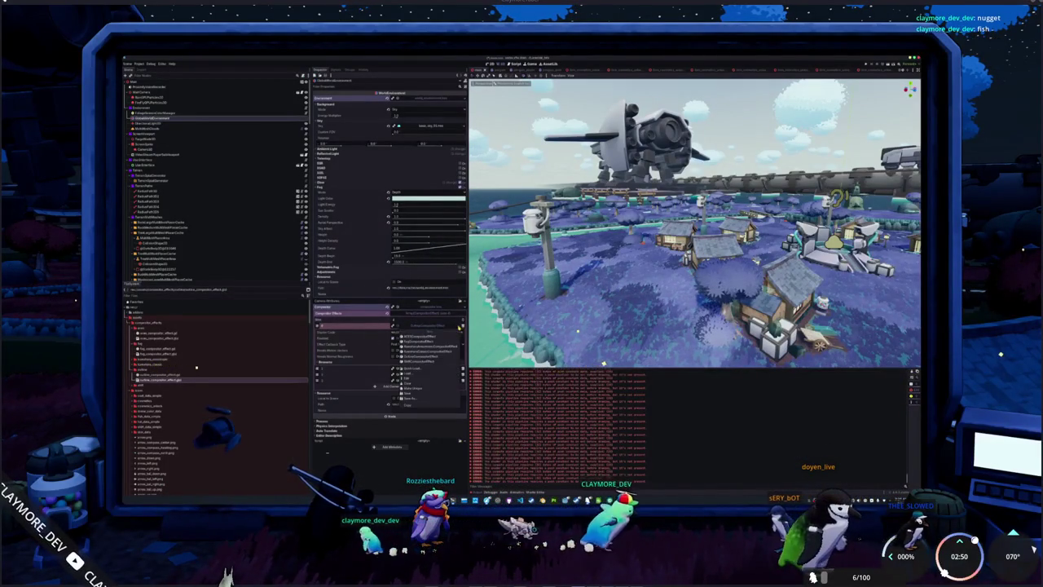
left_click(425, 357)
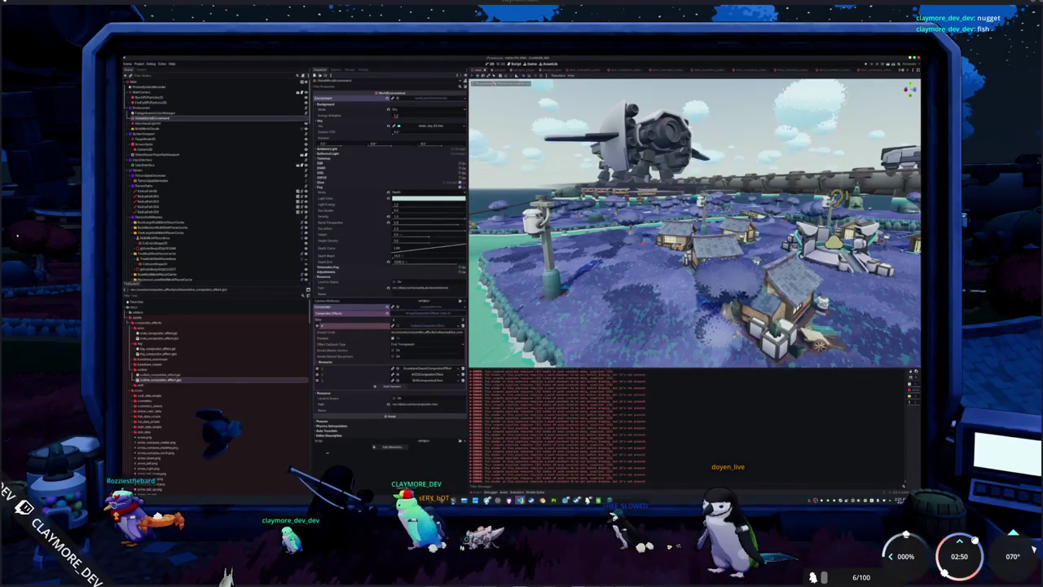
key("alt+Tab")
left_click(721, 297)
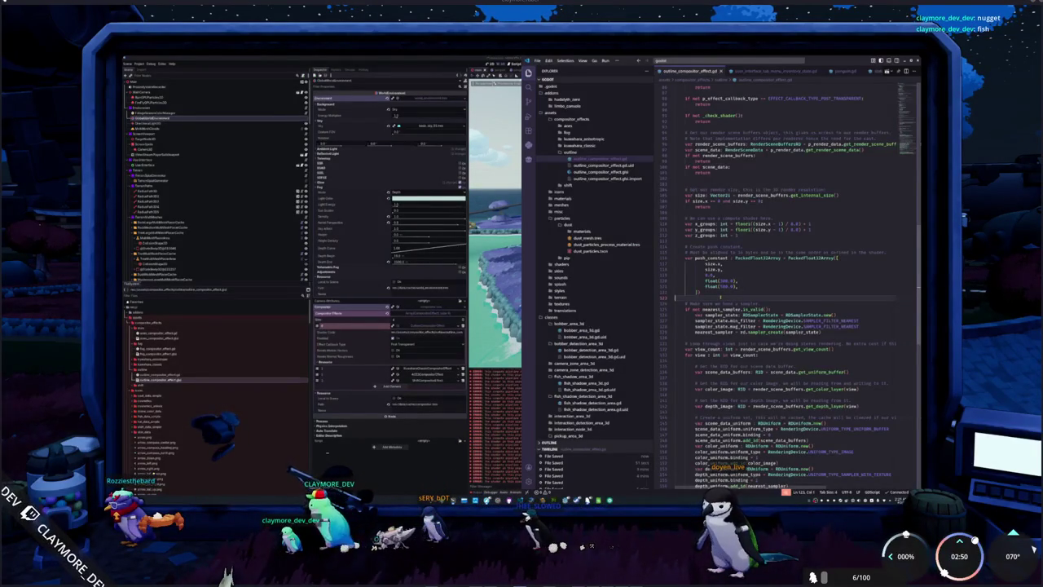
Step: Strip the float( wrappers from the three push_constant values, then open outline_compositor_effect.glsl
left_click(765, 269)
key("Up")
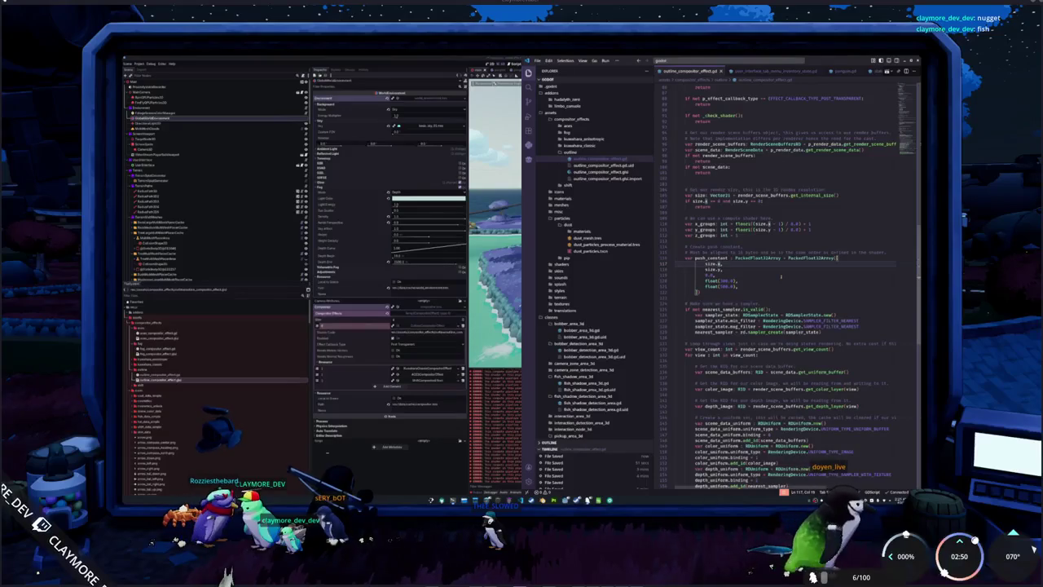
key("Down")
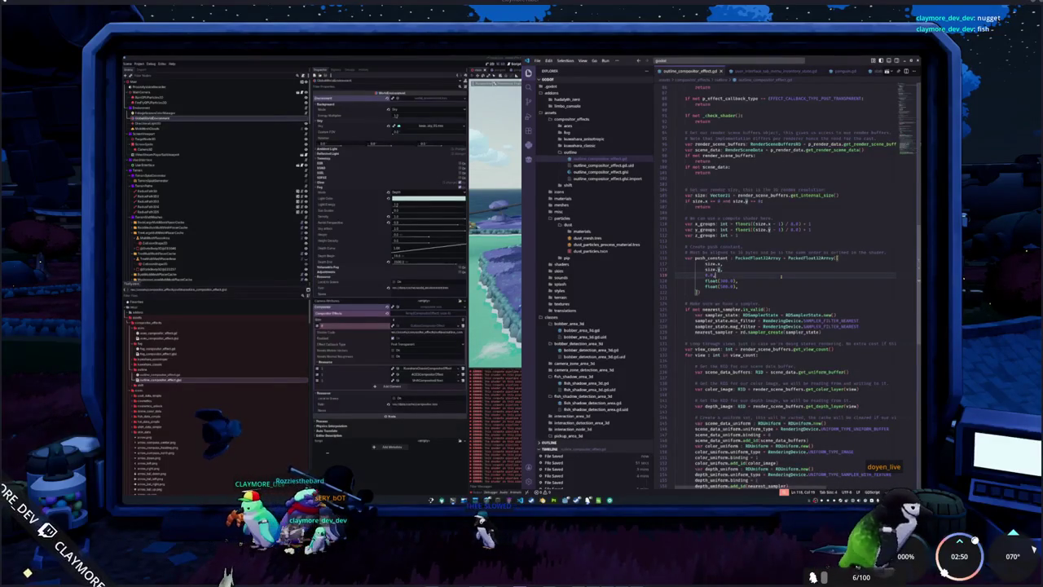
key("ctrl+BackSpace")
key("Down")
key("ctrl+BackSpace")
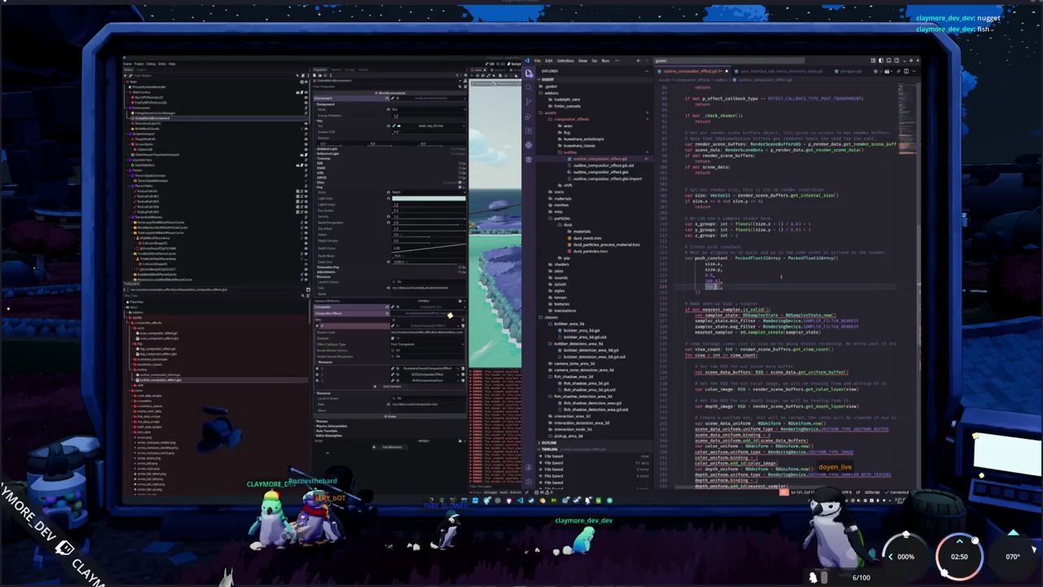
key("Down")
key("ctrl+BackSpace")
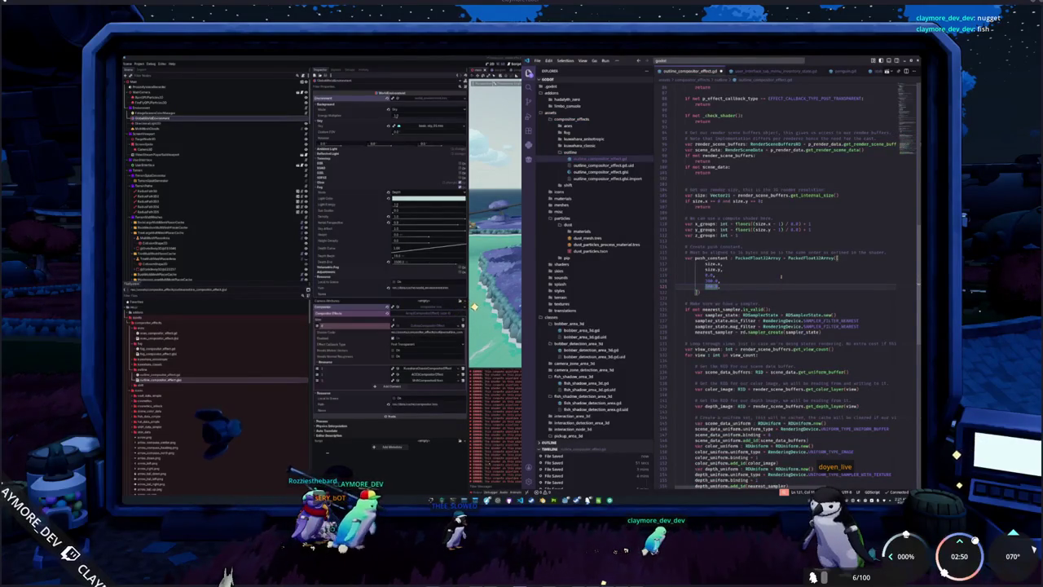
left_click(603, 172)
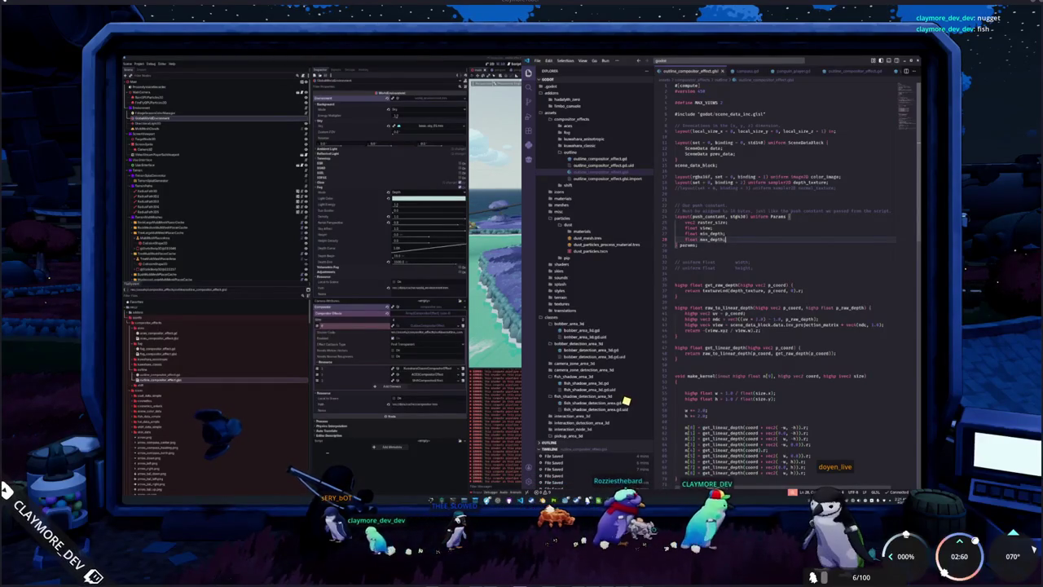
Step: Select push_constant in the shader and show the Vulkan Guide Push Constants page in an enlarged browser
double_click(701, 216)
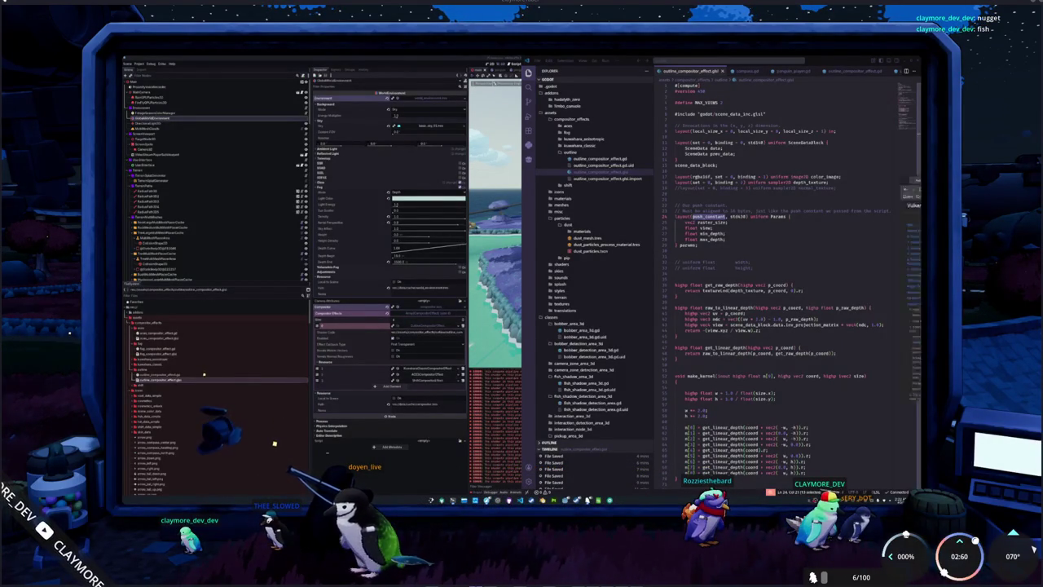
key("alt+Tab")
left_click_drag(538, 174, 252, 129)
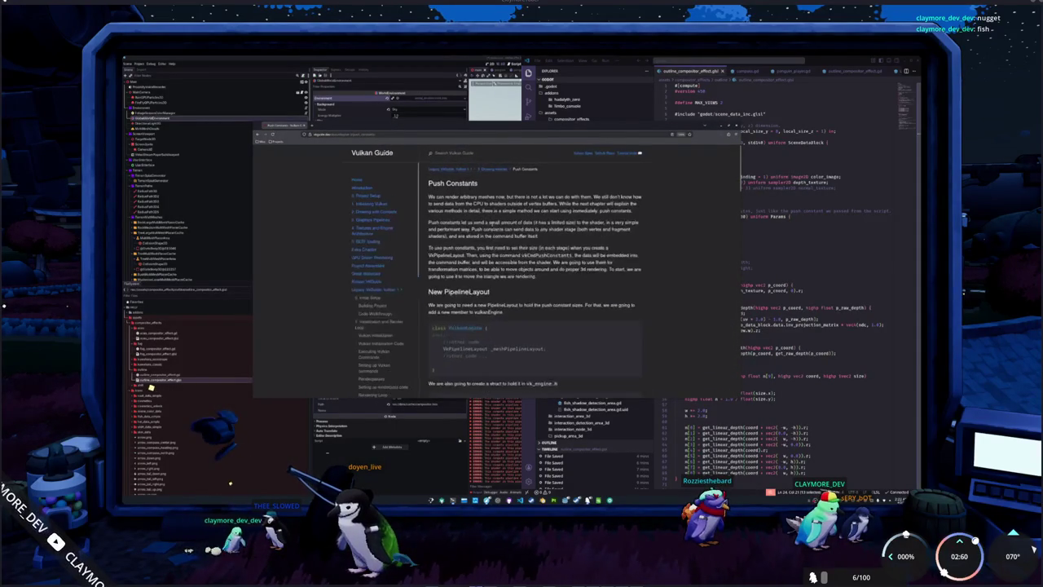
Step: Zoom in and read through the Vulkan Guide Push Constants tutorial, then close the tab
key("ctrl+plus")
scroll(697, 231, "down", 10)
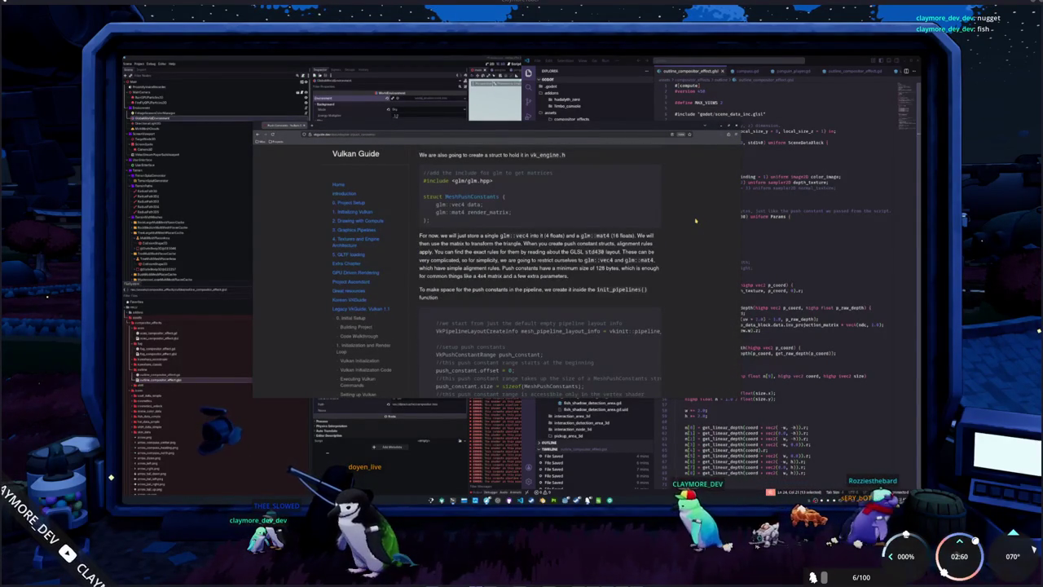
scroll(695, 233, "down", 3)
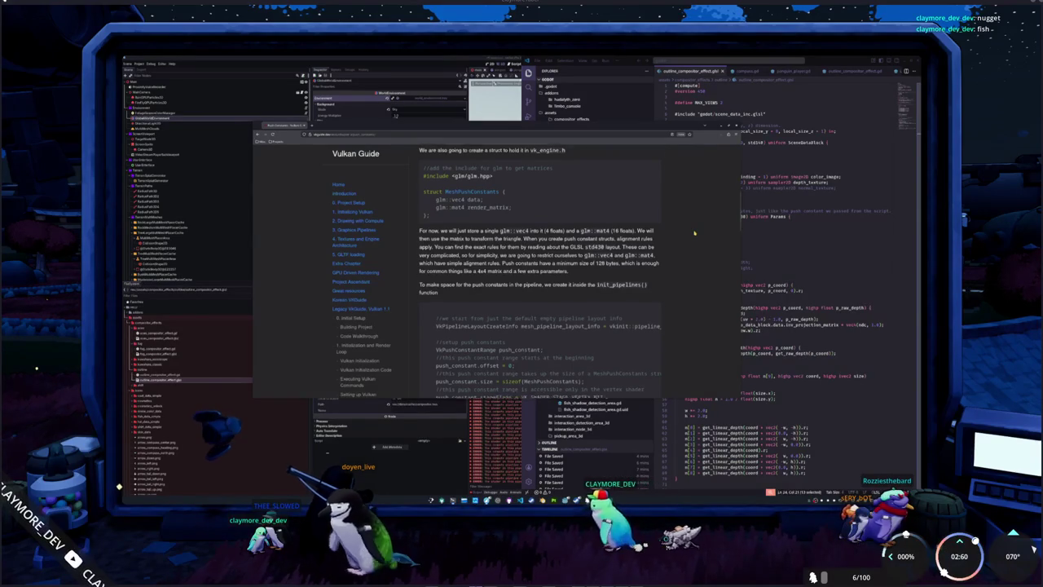
scroll(694, 233, "down", 2)
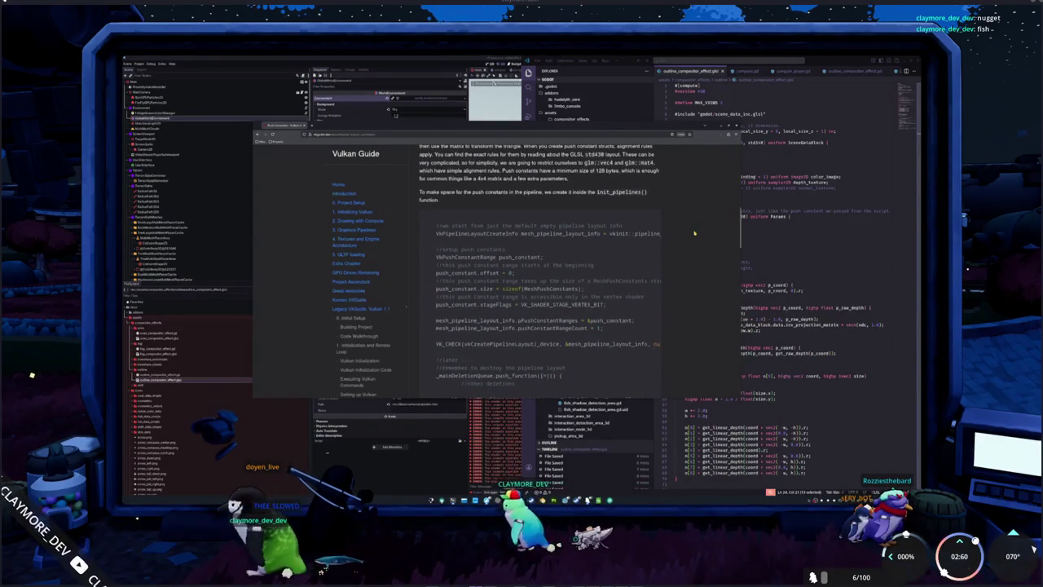
scroll(695, 261, "down", 5)
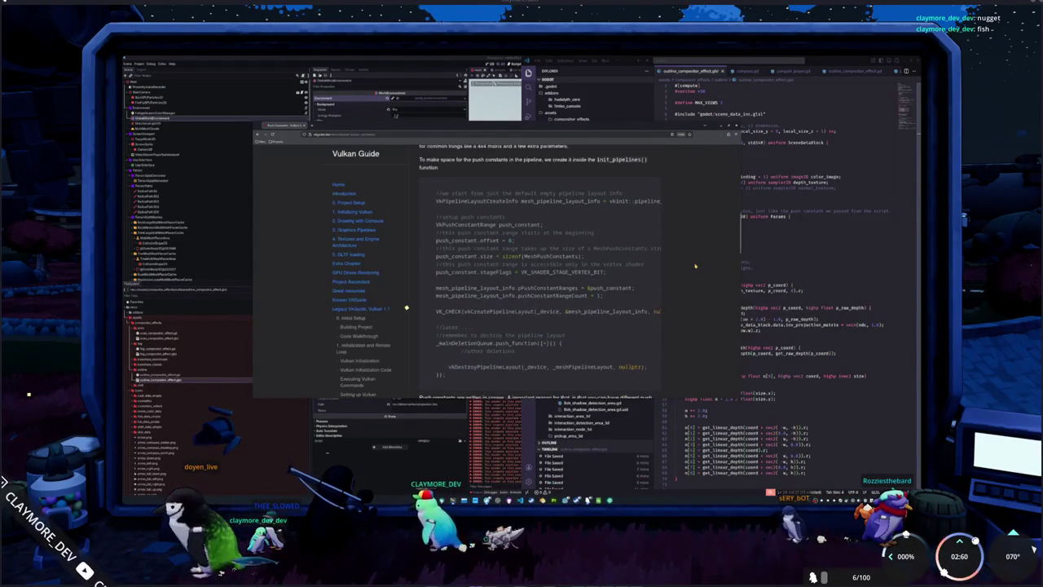
scroll(696, 266, "down", 5)
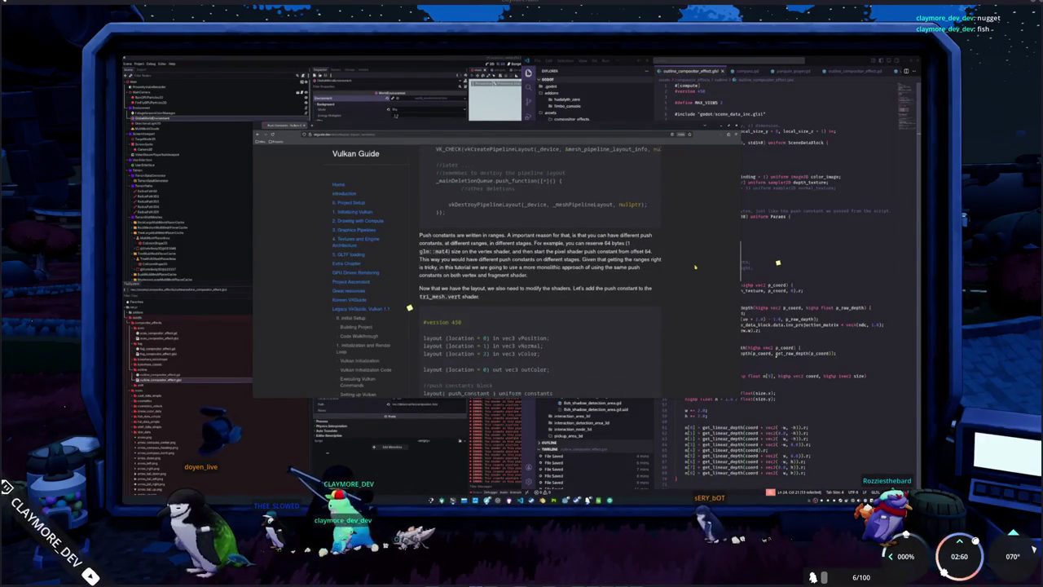
scroll(696, 266, "down", 7)
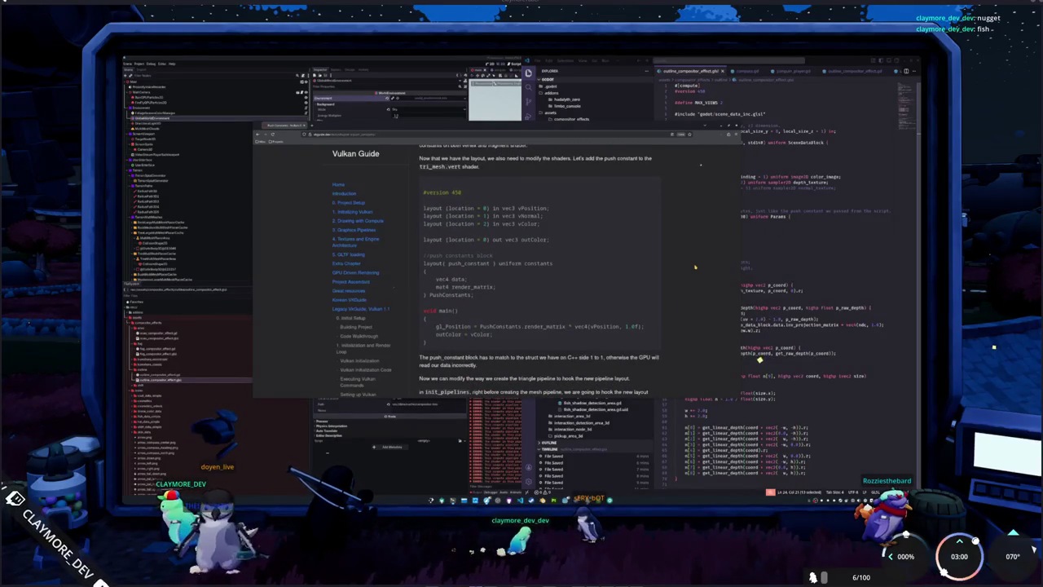
scroll(695, 267, "down", 5)
scroll(695, 266, "down", 10)
scroll(696, 267, "down", 8)
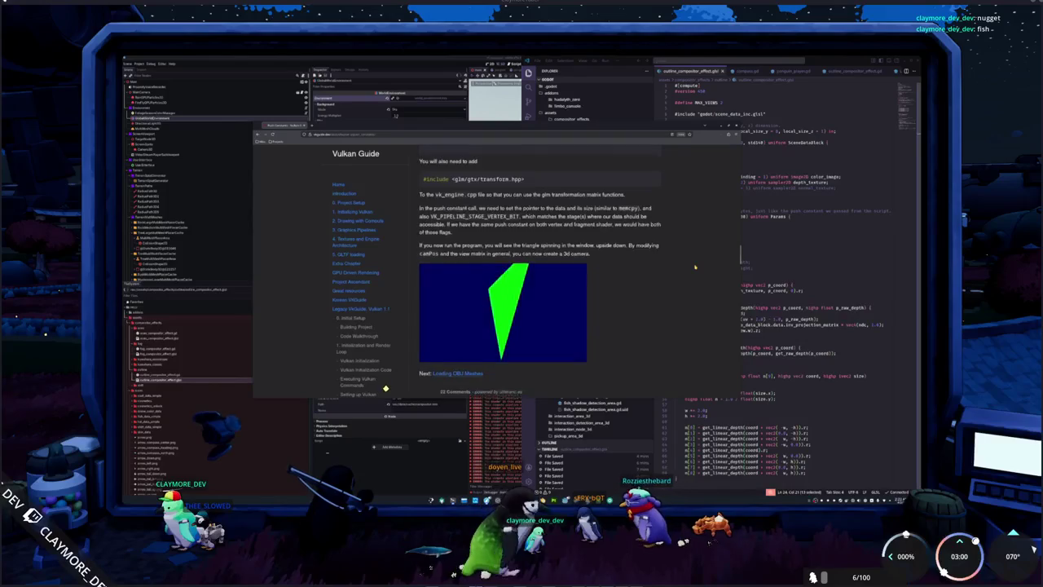
scroll(695, 267, "down", 3)
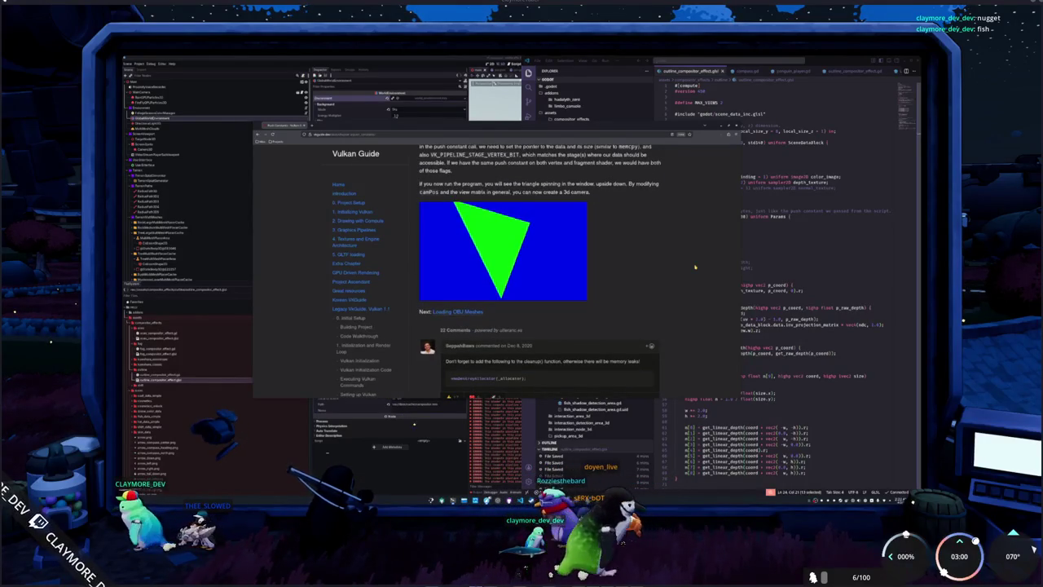
scroll(696, 267, "up", 7)
scroll(696, 267, "up", 4)
scroll(695, 267, "up", 3)
scroll(695, 267, "up", 4)
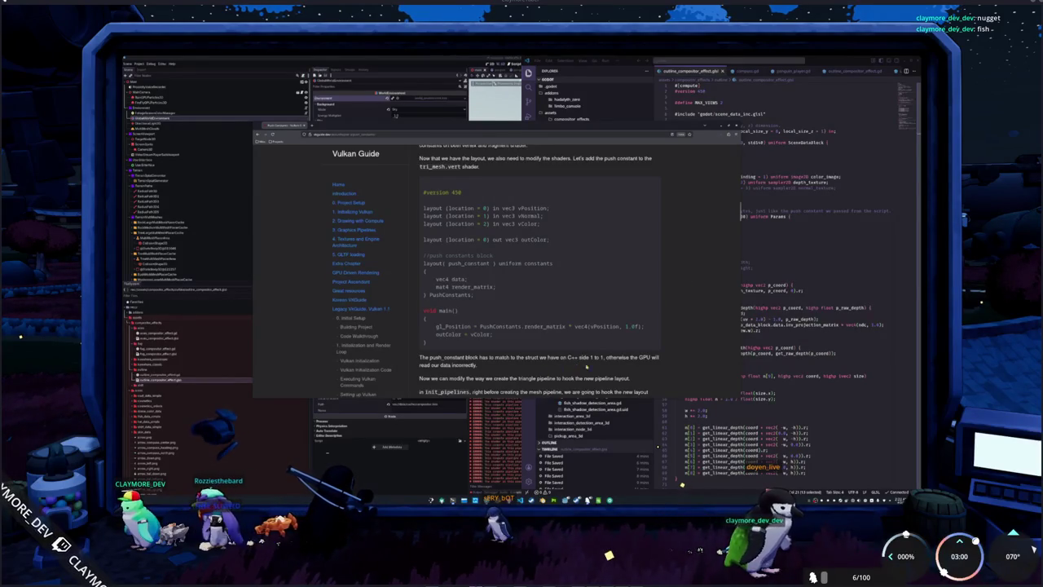
scroll(586, 381, "down", 2)
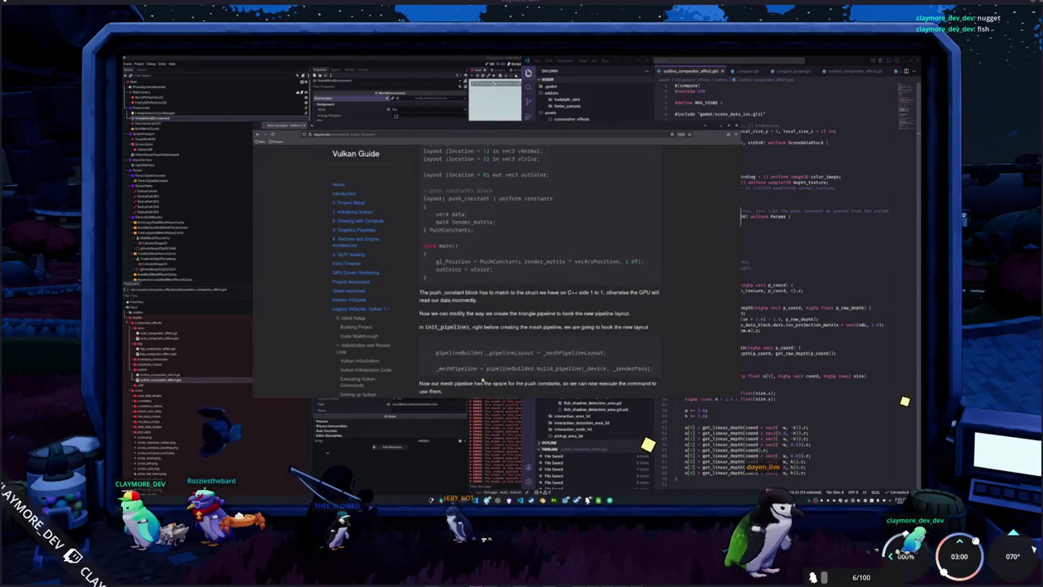
key("ctrl+w")
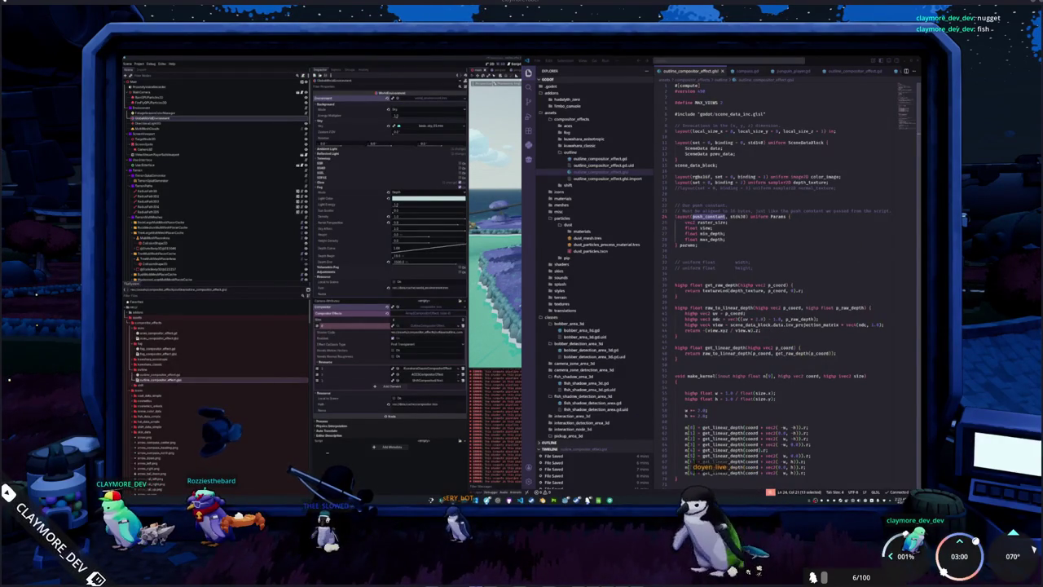
Step: Show the Godot docs float page maximized and zoomed in, then return to VS Code
key("alt+Tab")
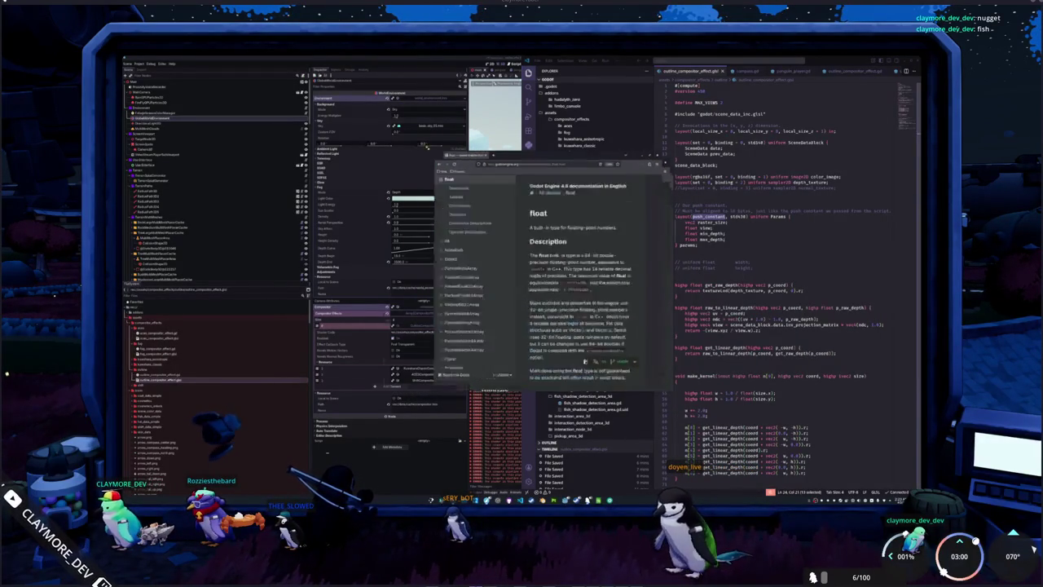
key("super+Up")
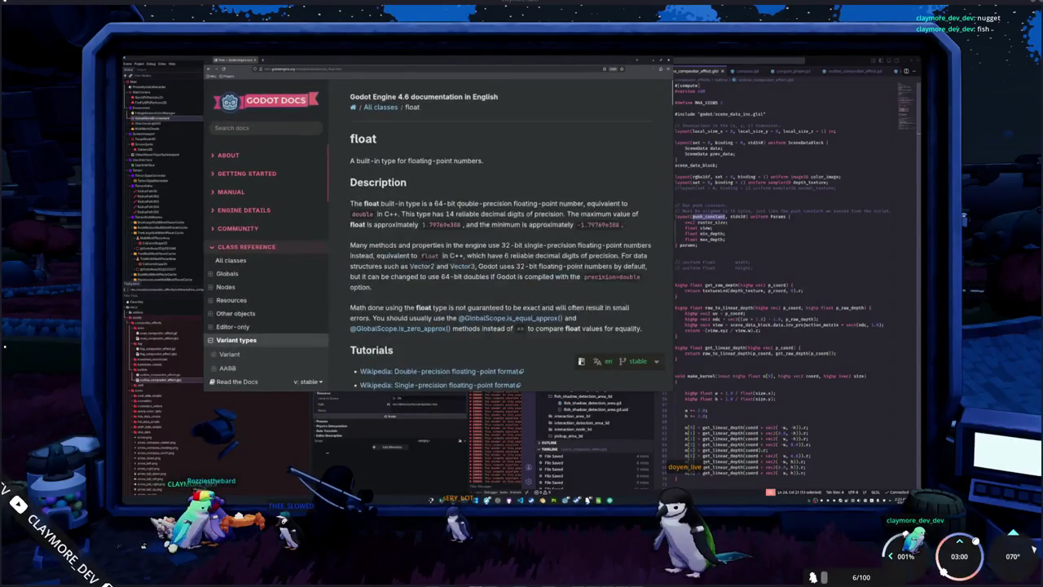
key("ctrl+plus")
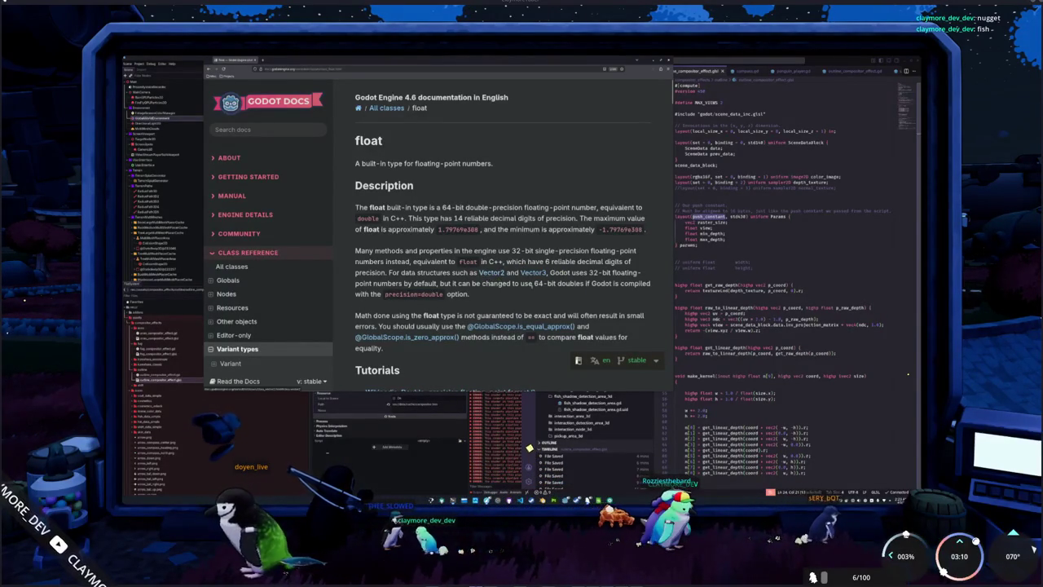
key("alt+Tab")
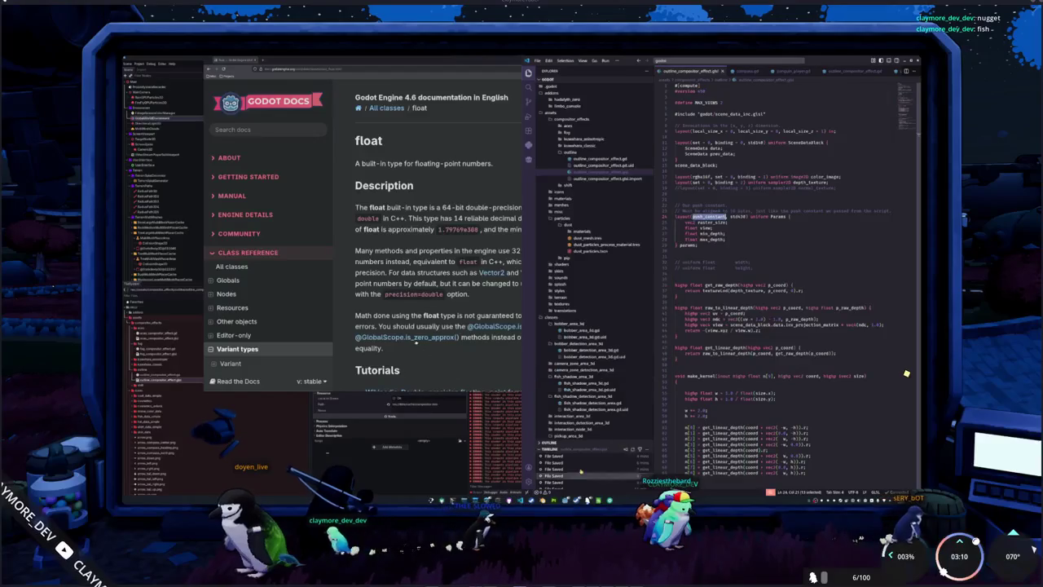
Step: In outline_compositor_effect.gd, turn the 0.0 push_constant value into a Vector2 entry on one line
left_click(602, 167)
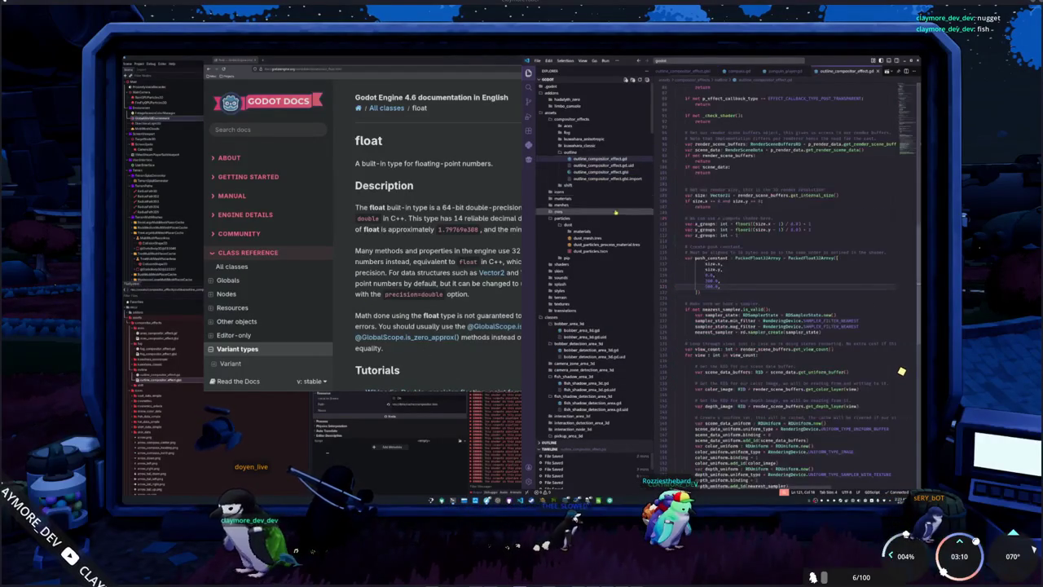
double_click(708, 280)
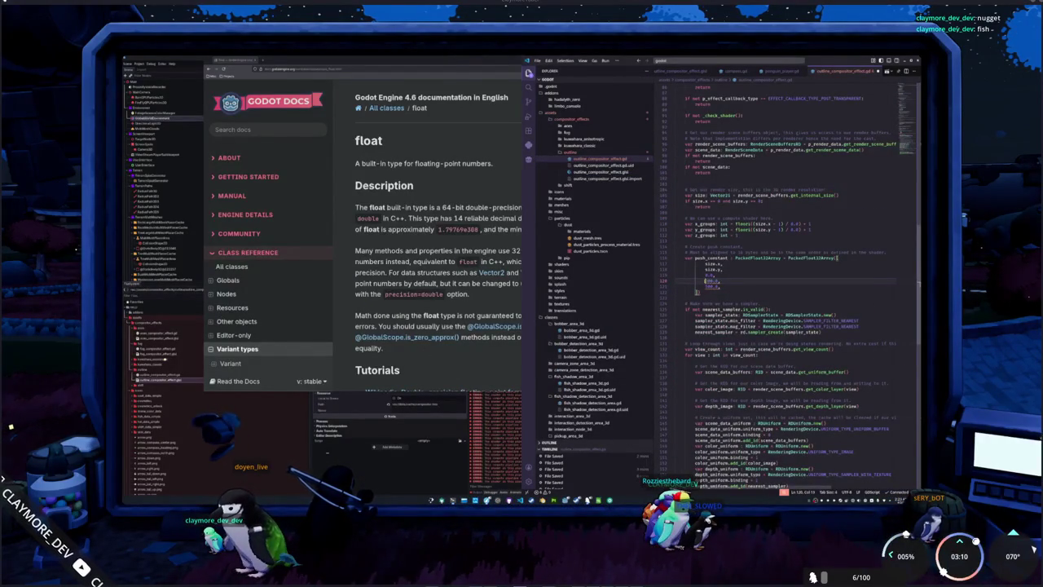
type(".0")
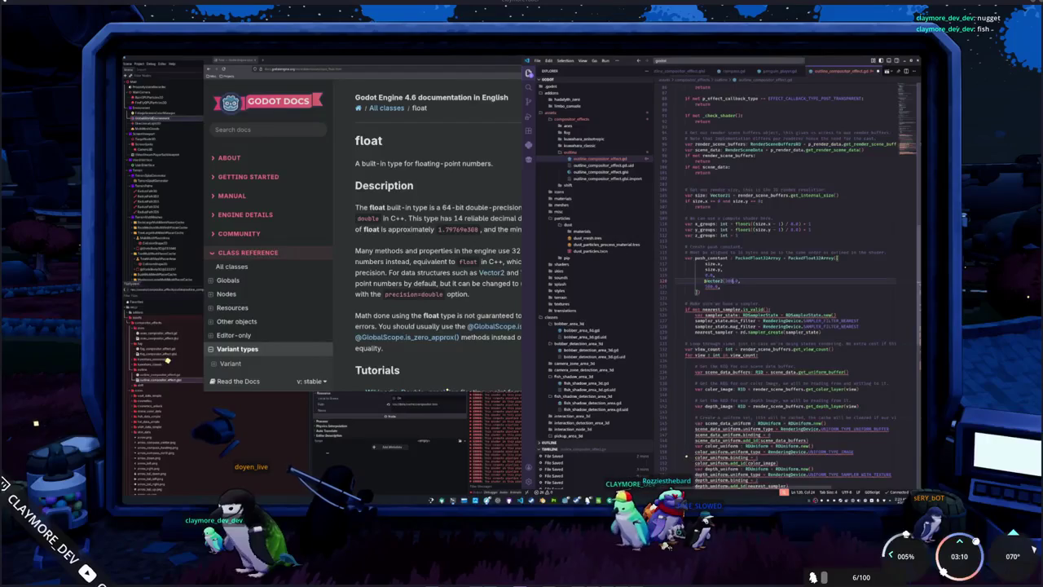
key("Delete")
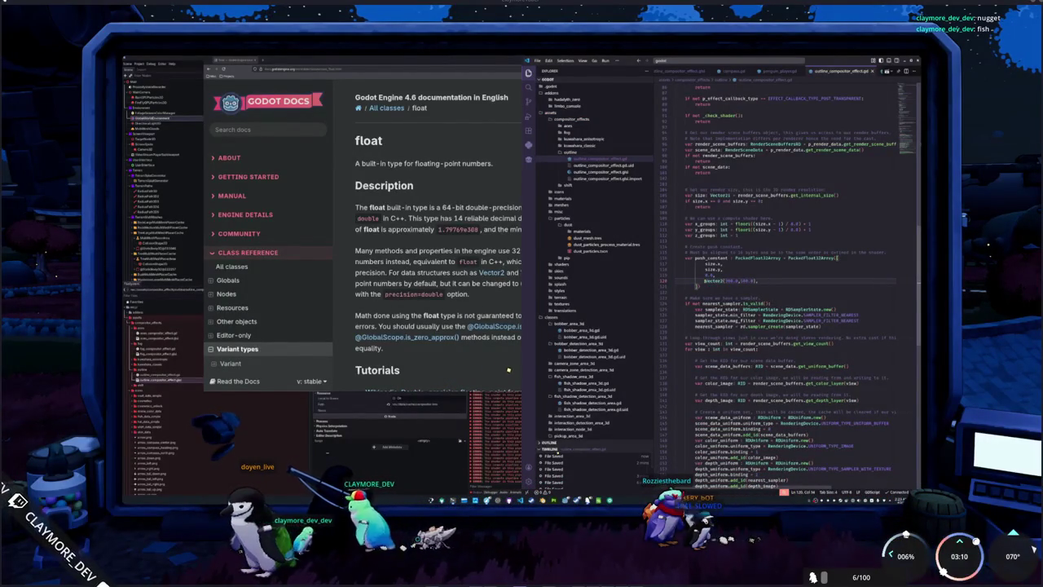
key("alt+Tab")
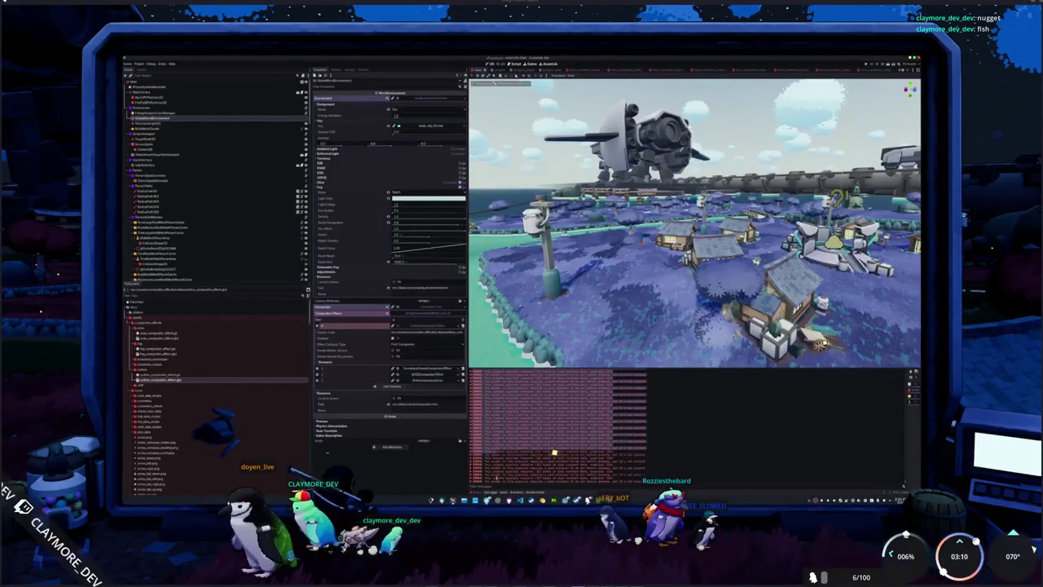
Step: Add a New CompositorEffect to an empty Compositor Effects slot and undo a stray line break in the script
left_click(457, 326)
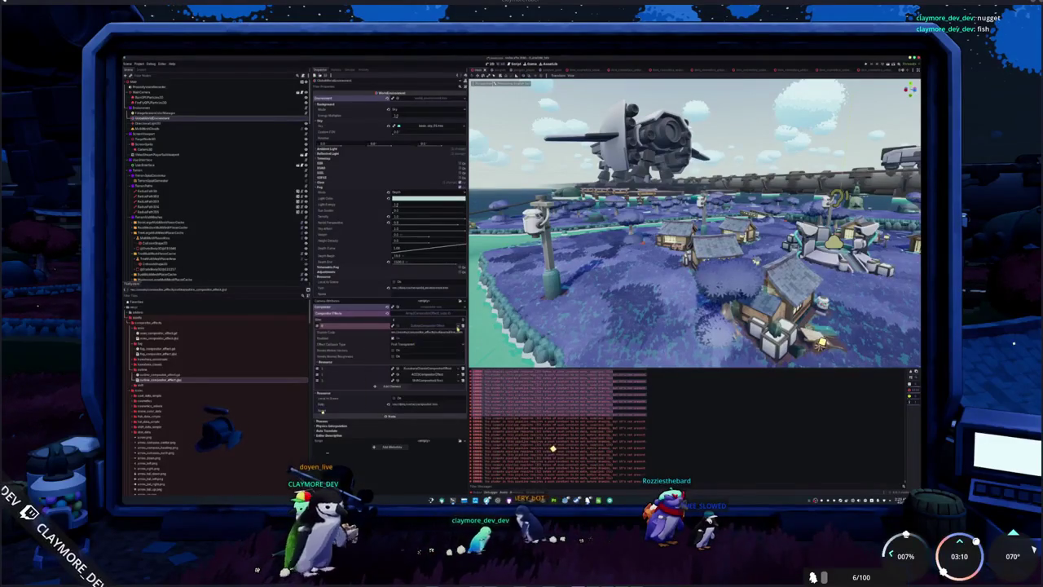
left_click(416, 336)
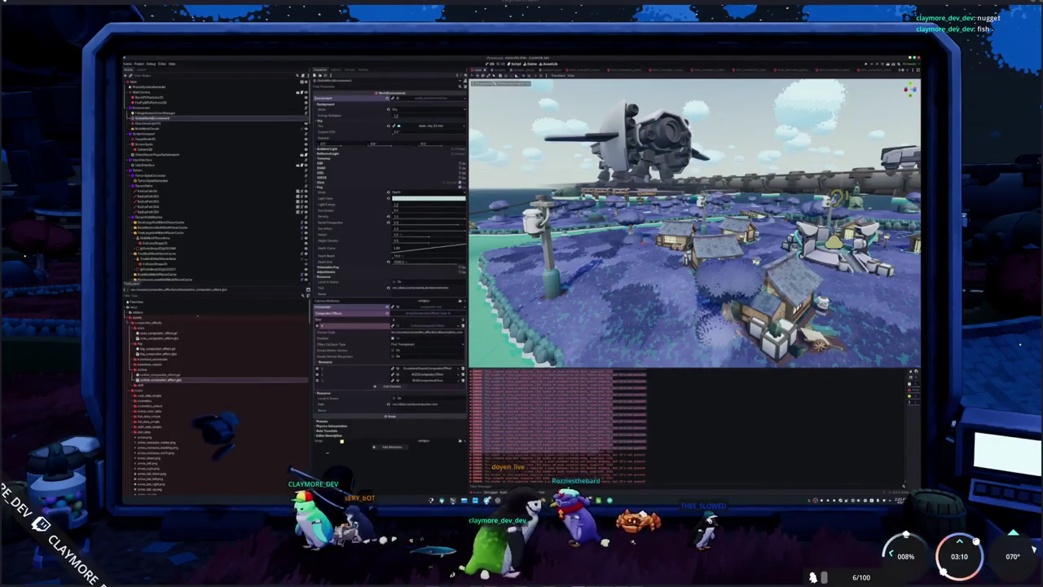
key("alt+Tab")
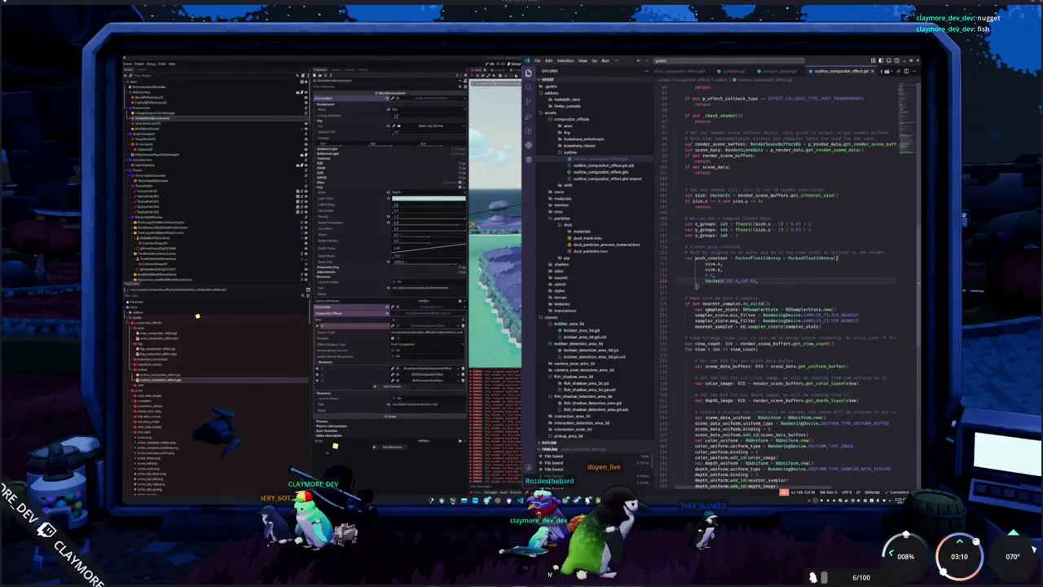
key("Return")
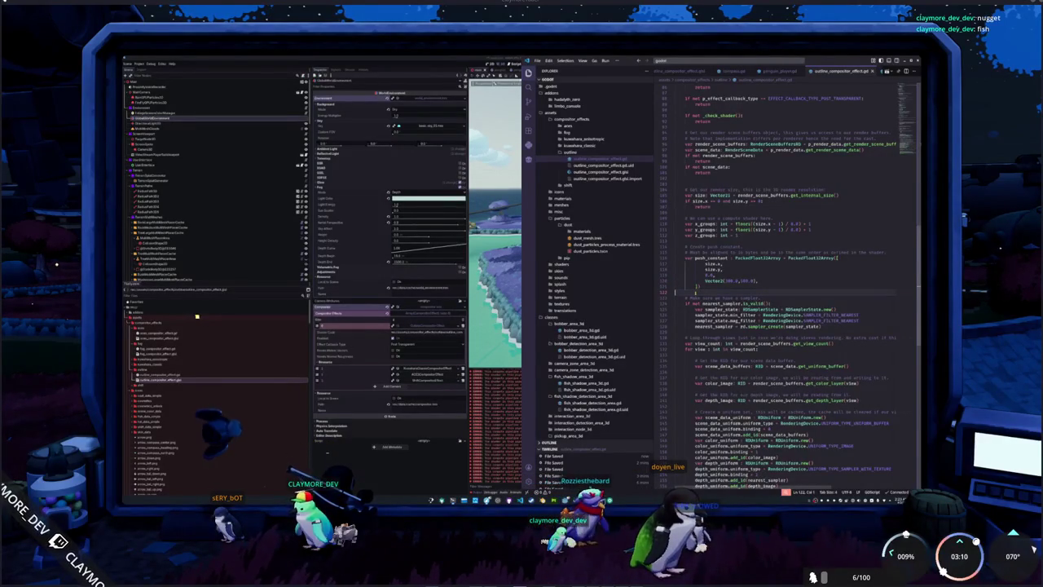
key("alt+Tab")
key("alt+Tab")
key("ctrl+z")
key("ctrl+z")
key("ctrl+z")
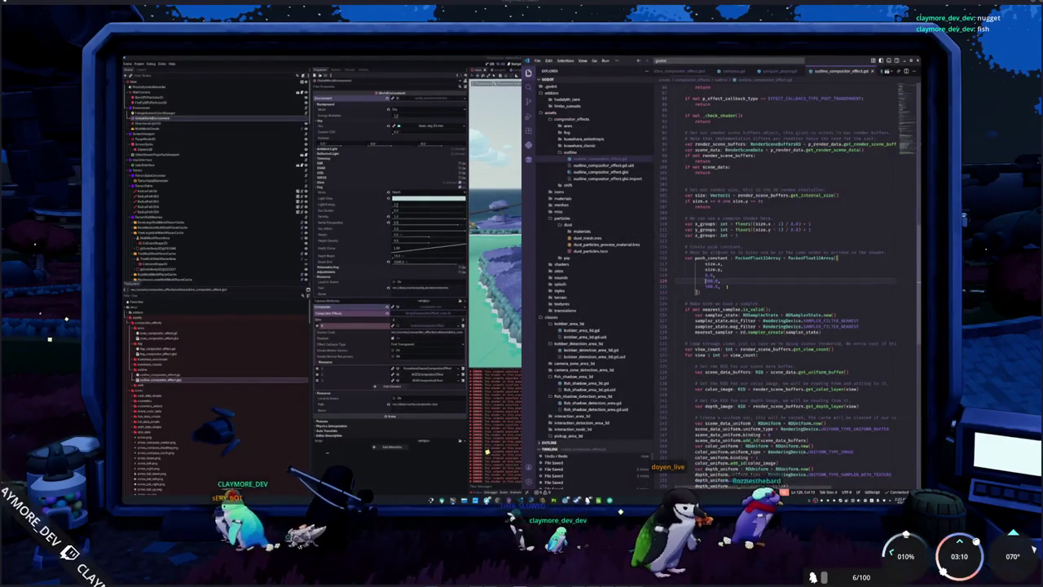
Step: Check the Godot scene and output log, then delete the blank lines below 100.0 in push_constant
key("alt+Tab")
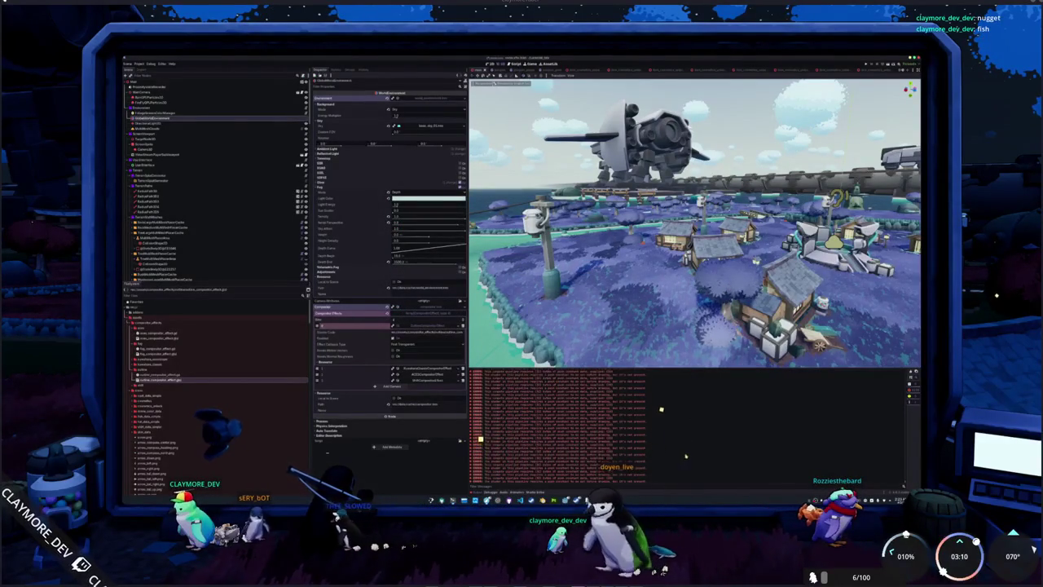
key("alt+Tab")
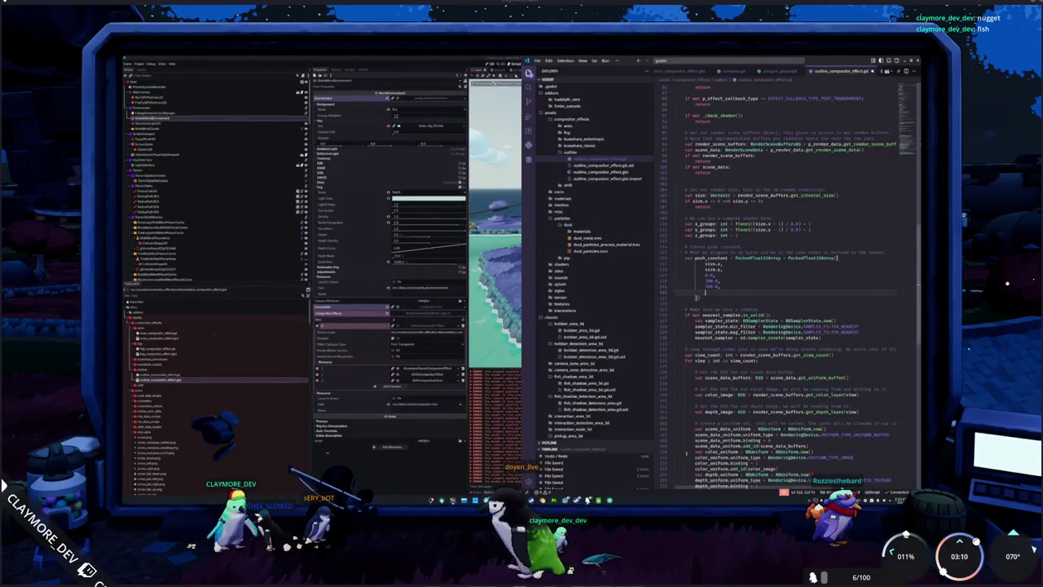
key("alt+Tab")
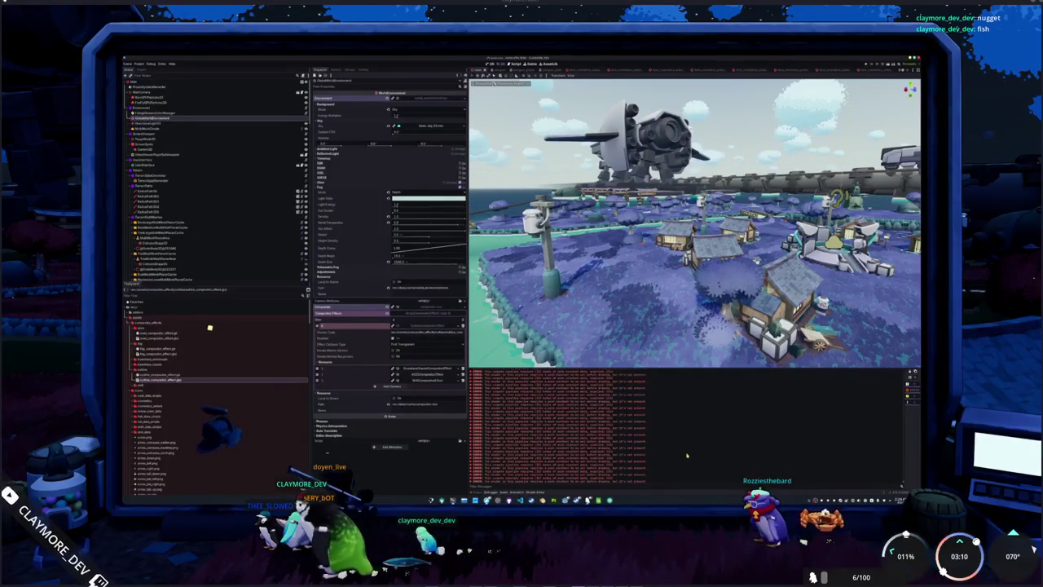
key("alt+Tab")
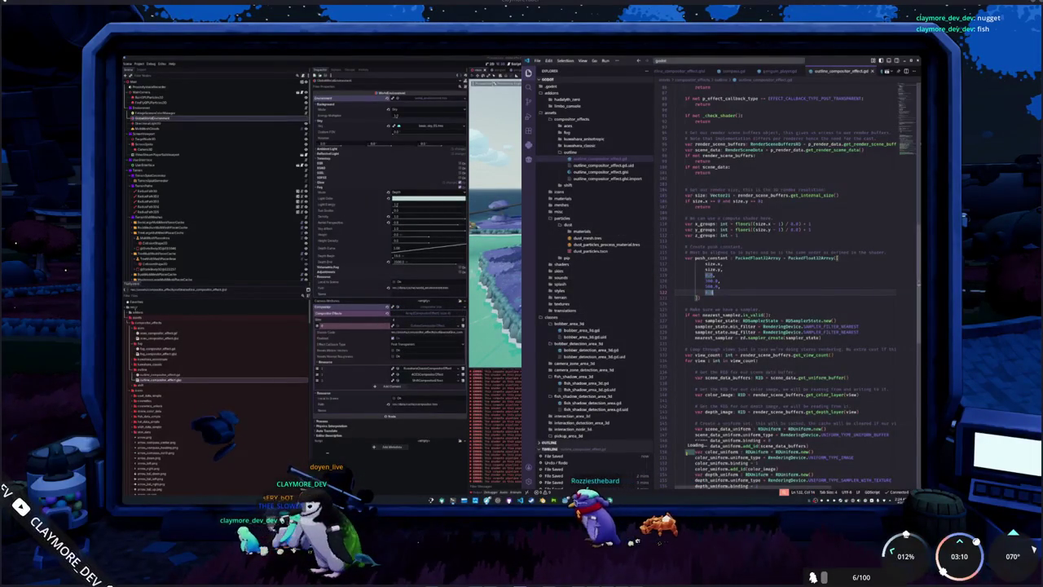
key("Return")
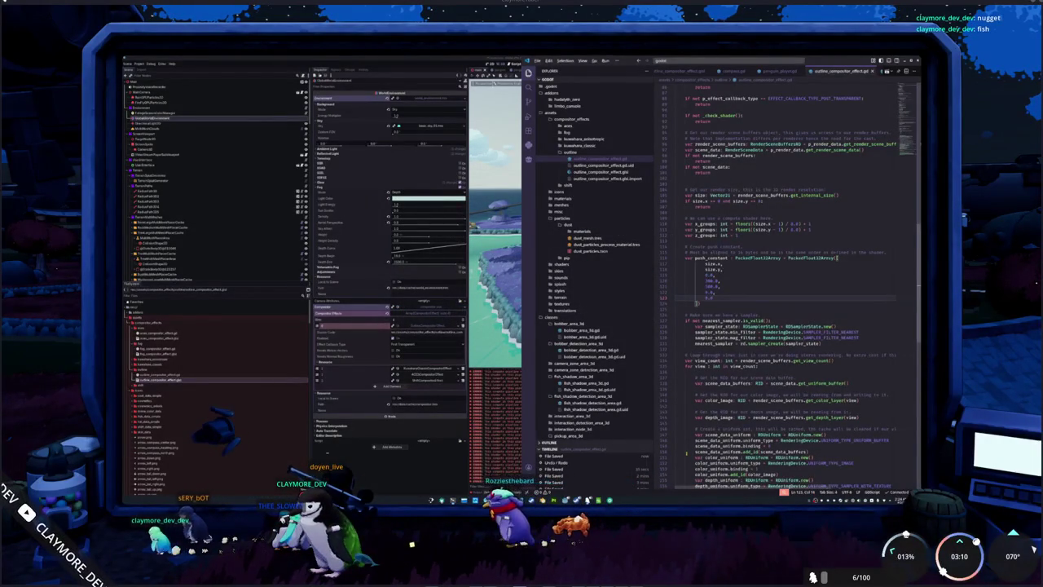
key("alt+Tab")
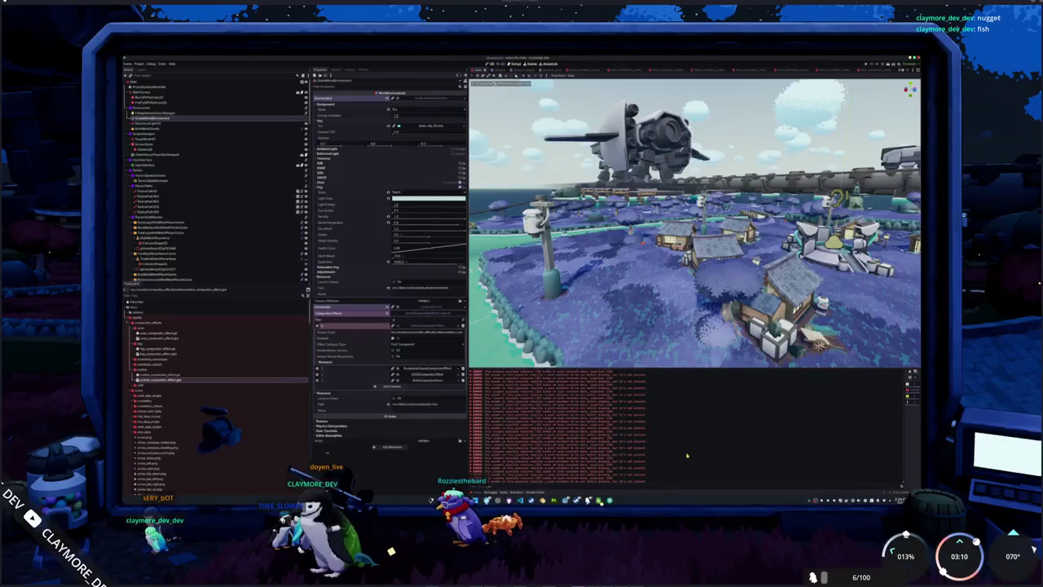
key("alt+Tab")
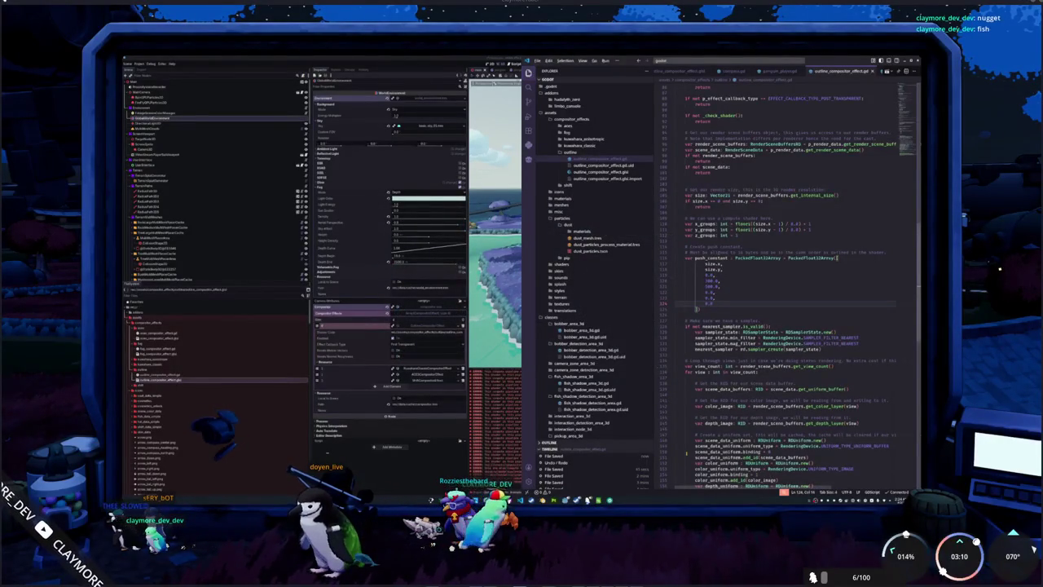
key("alt+Tab")
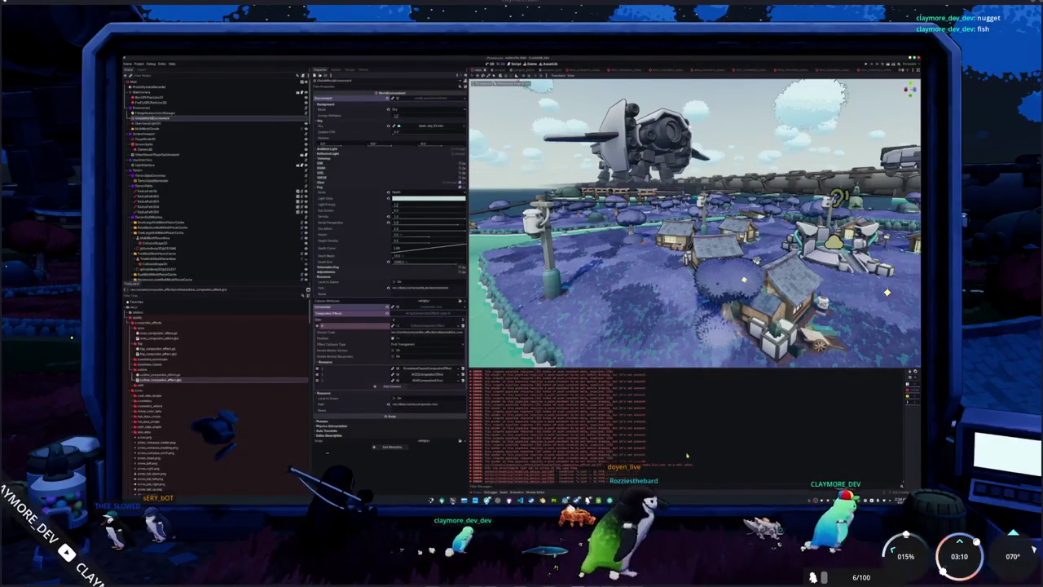
key("alt+Tab")
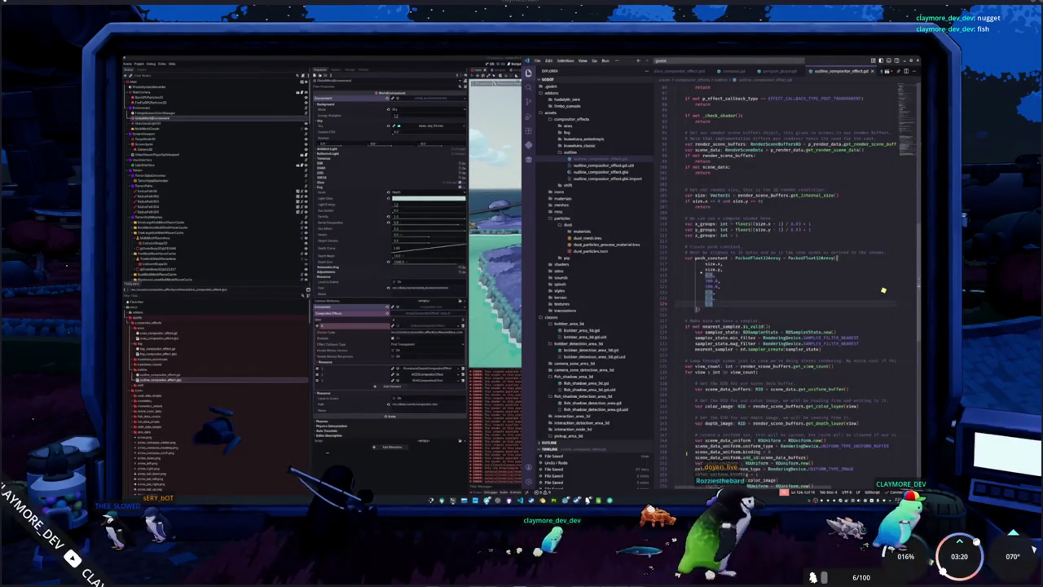
key("shift+Up")
key("shift+Up")
key("BackSpace")
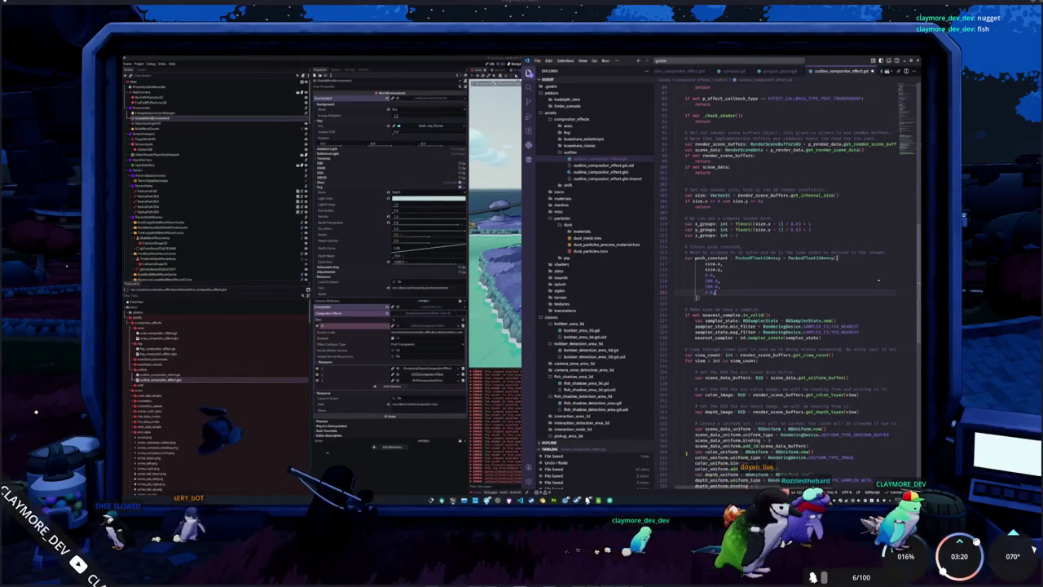
key("BackSpace")
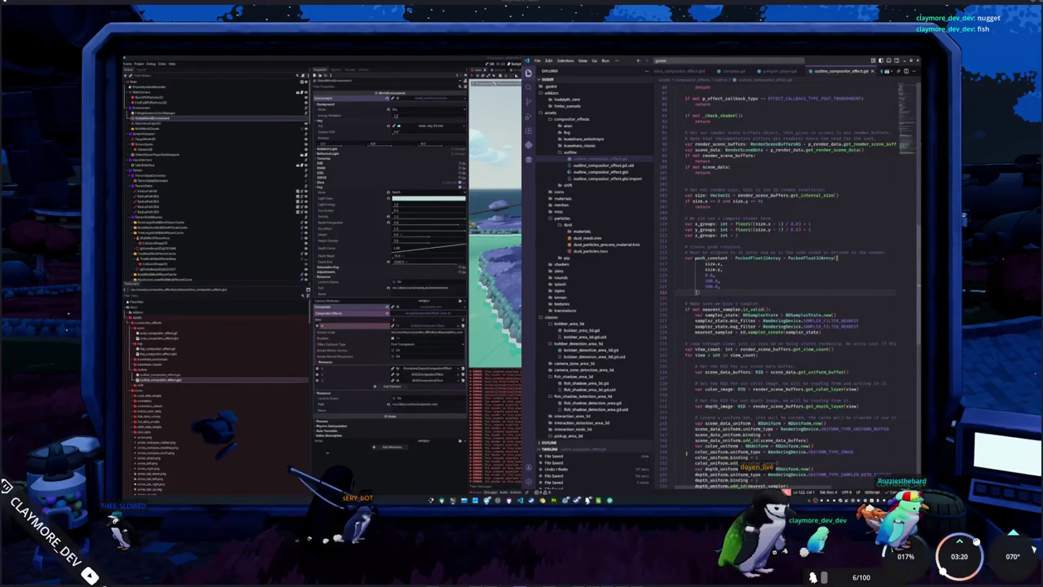
Step: Scroll outline_compositor_effect.gd, highlighting scene_data_uniform uses, to bring the push constant block into view
scroll(678, 436, "down", 3)
scroll(678, 436, "down", 2)
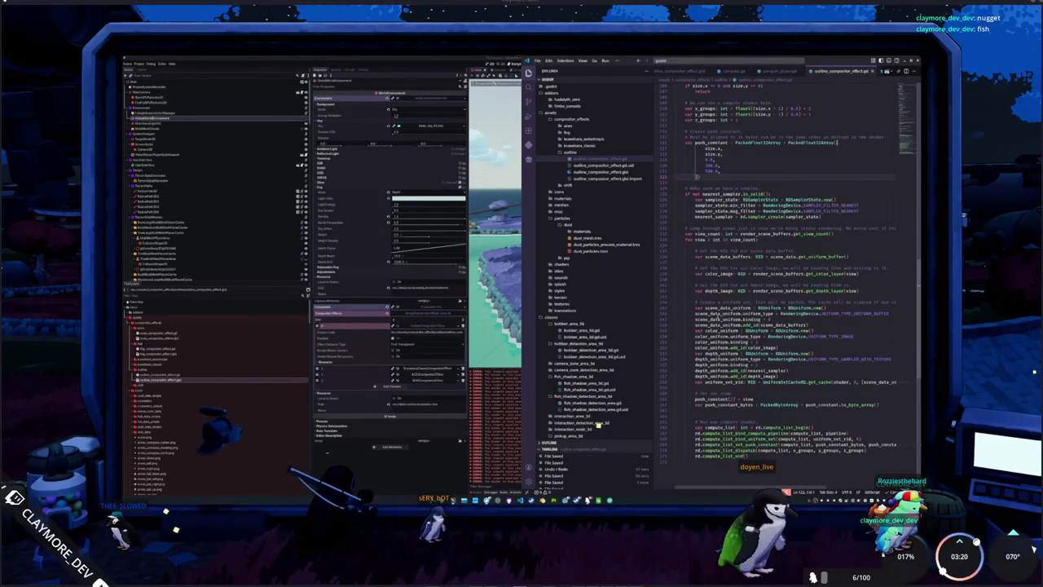
left_click(733, 307)
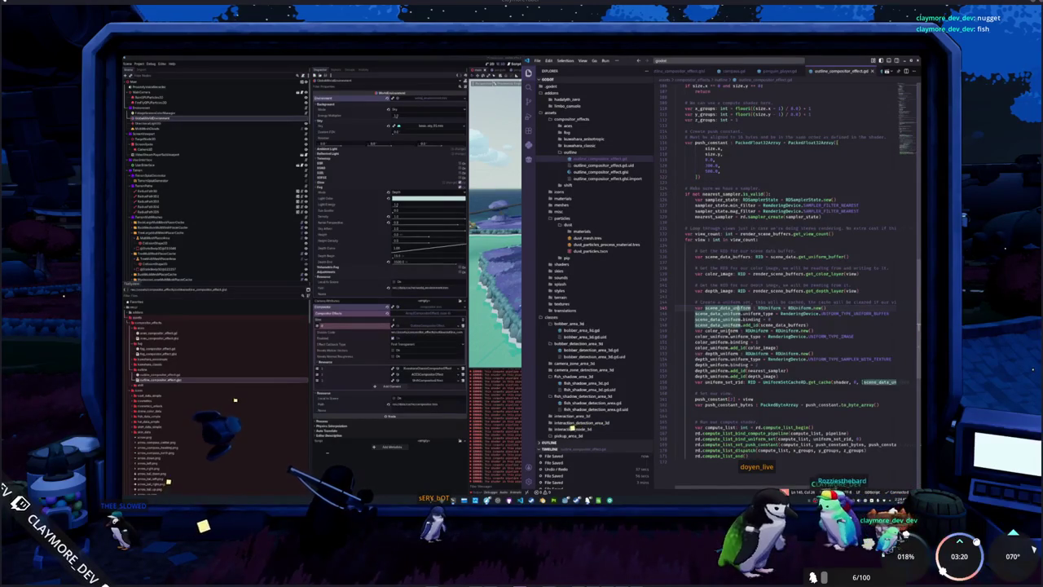
scroll(722, 290, "up", 6)
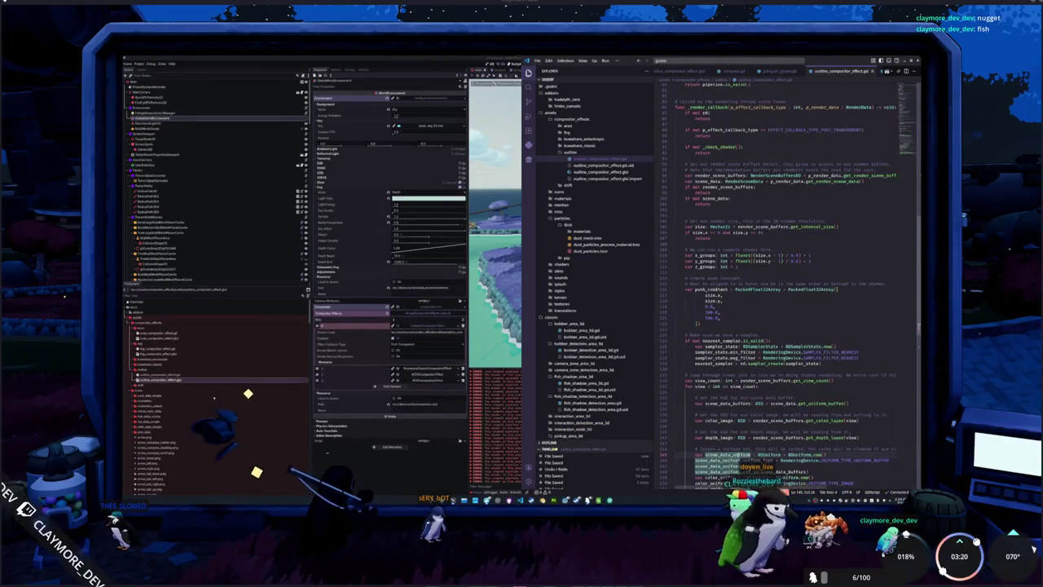
scroll(783, 285, "up", 5)
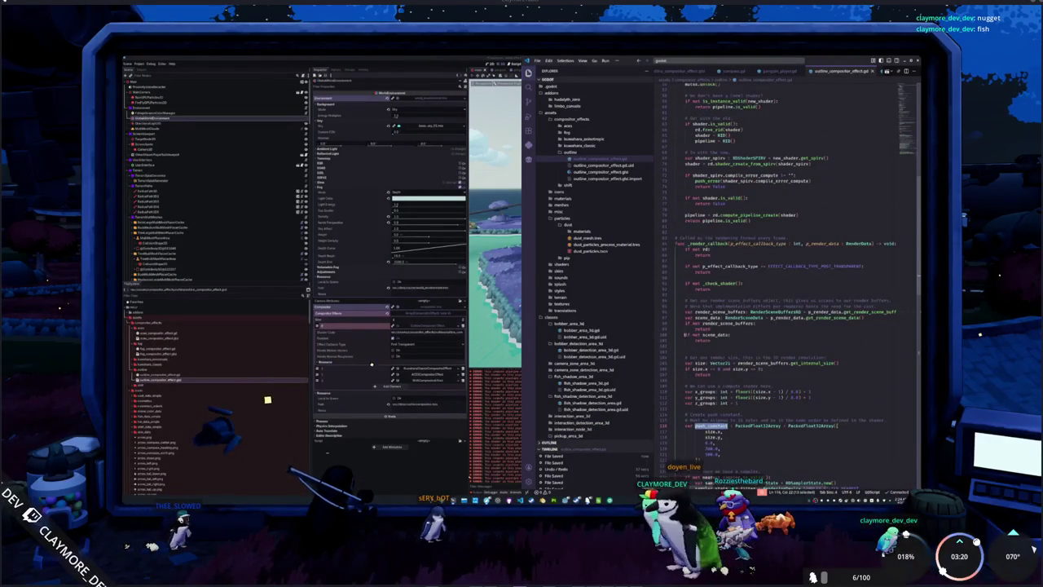
scroll(782, 286, "up", 6)
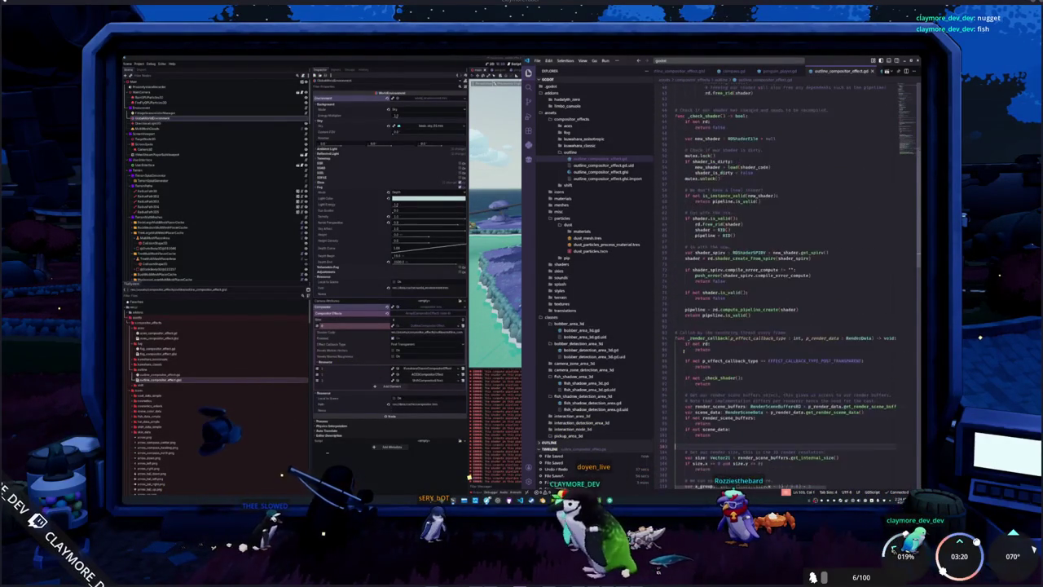
scroll(685, 349, "up", 7)
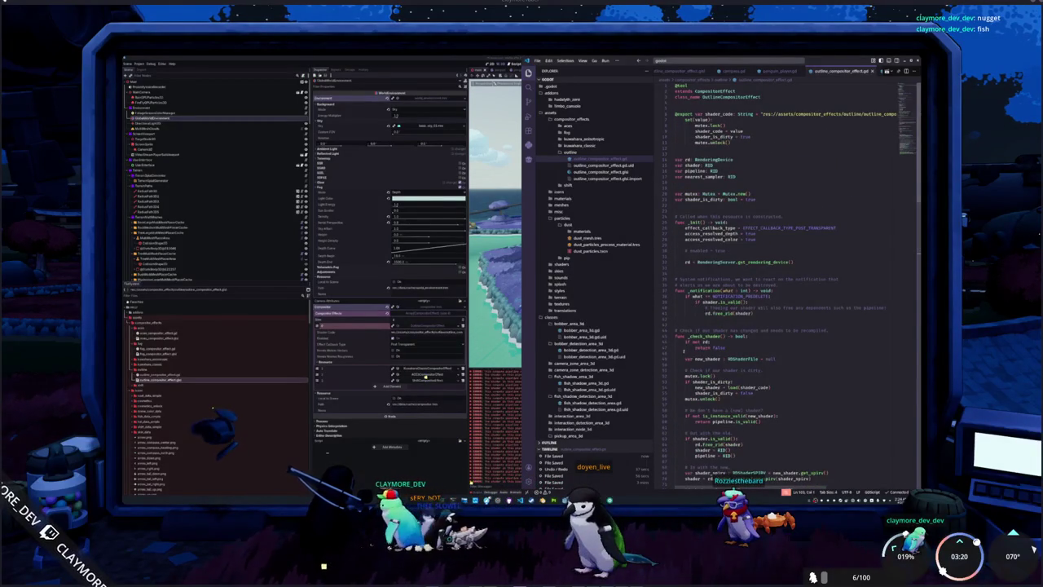
scroll(787, 278, "down", 2)
scroll(787, 277, "down", 10)
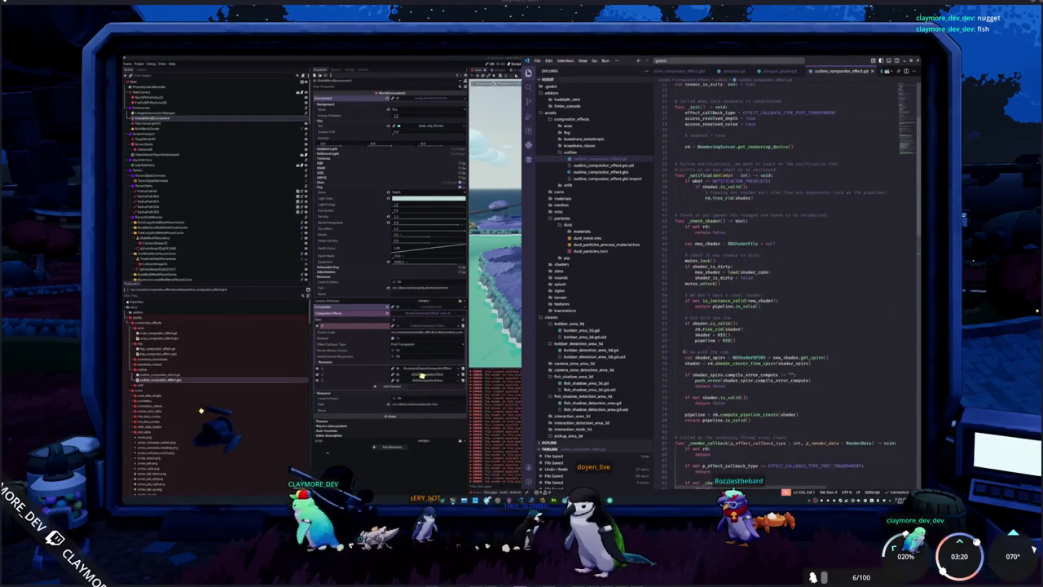
scroll(681, 353, "down", 5)
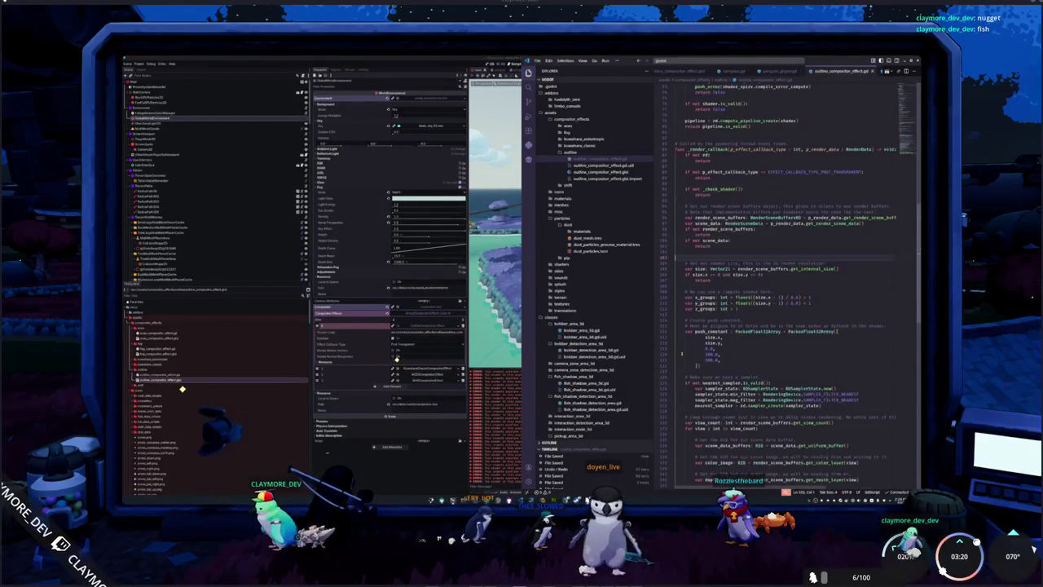
scroll(681, 353, "down", 2)
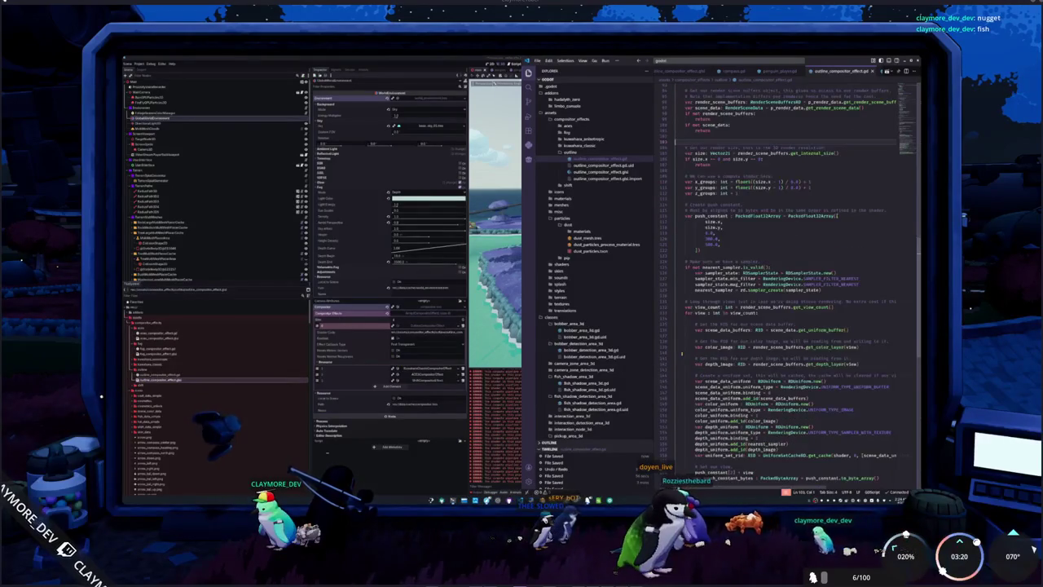
Step: Delete the surplus 0.0 entry from push_constant and start a new line below the array
left_click(720, 242)
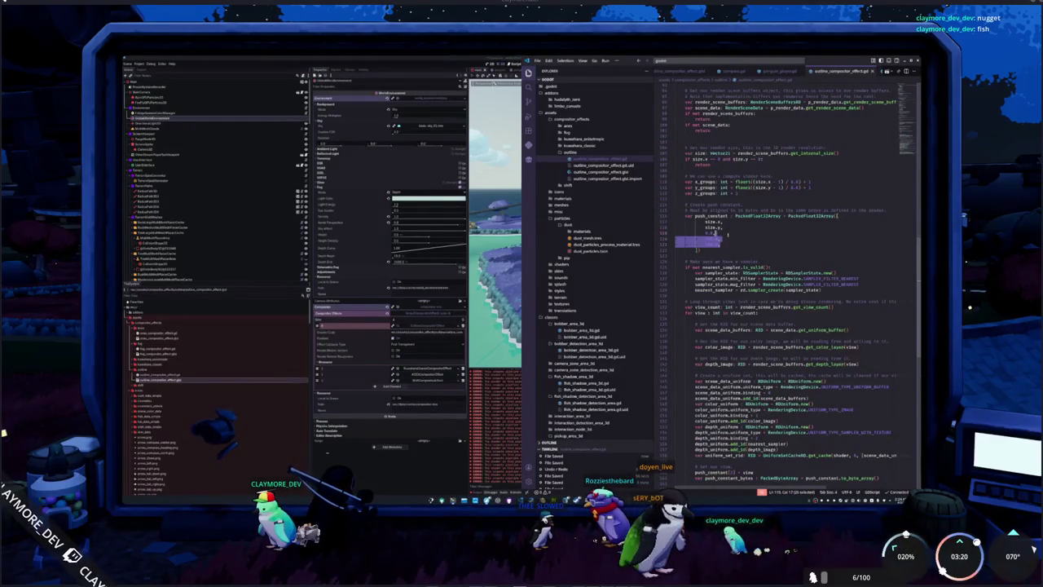
key("BackSpace")
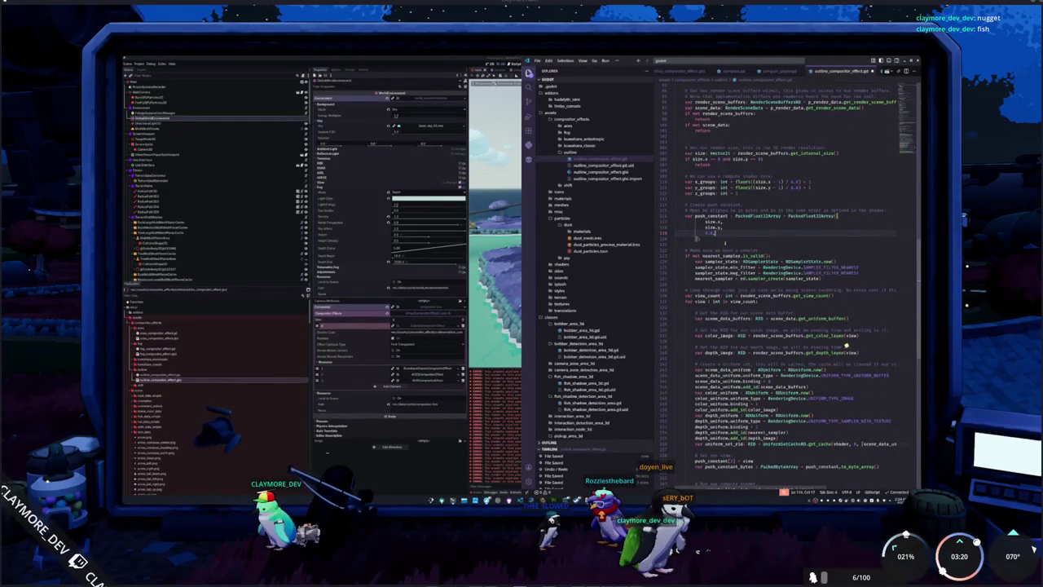
key("Down")
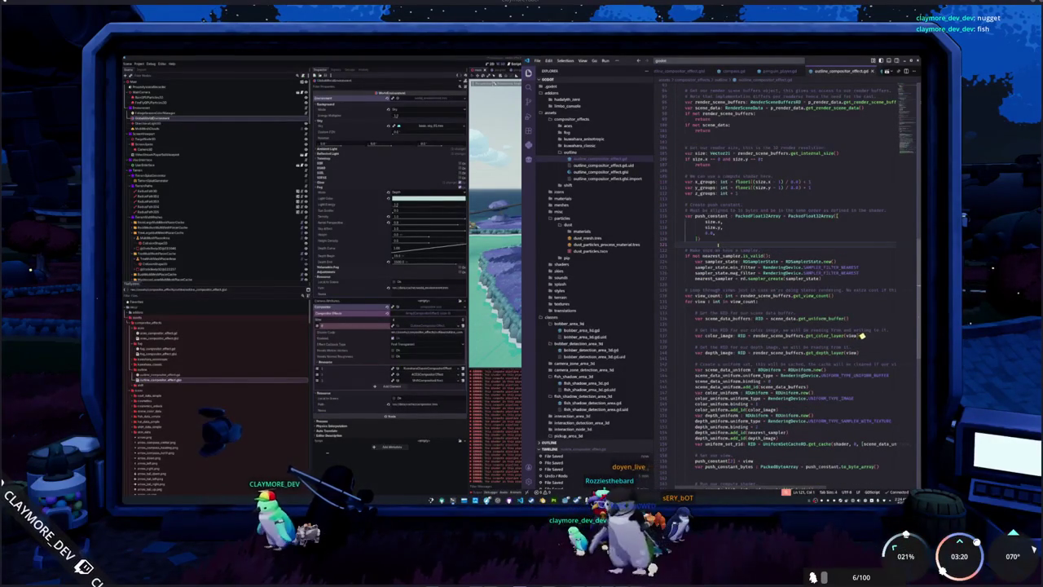
key("Return")
Step: Declare var outline_fade : PackedFloat32Array = PackedFloat32Array below the push constant
type("var outline_fade = Pack")
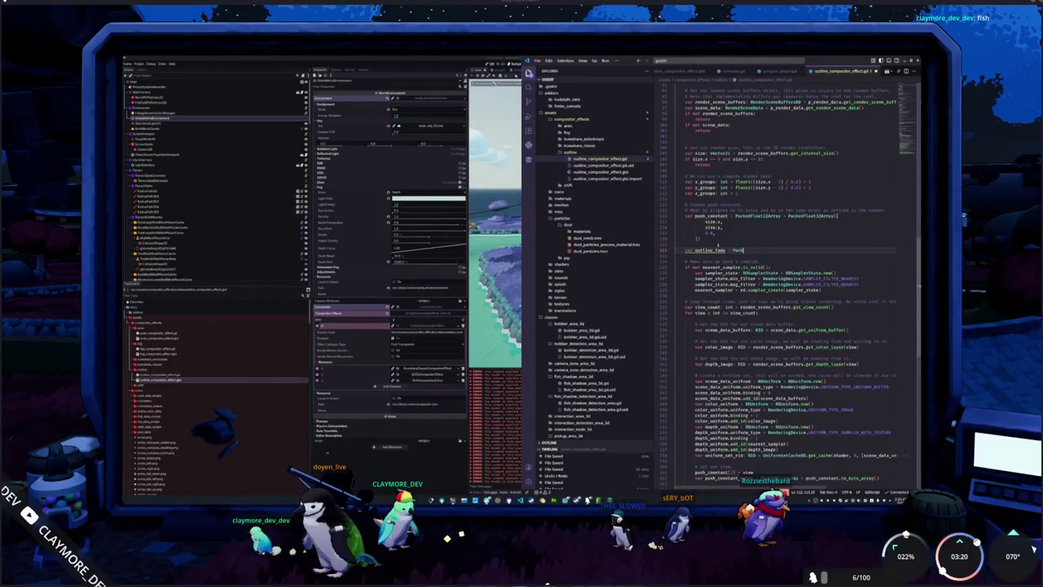
type("edFloat32")
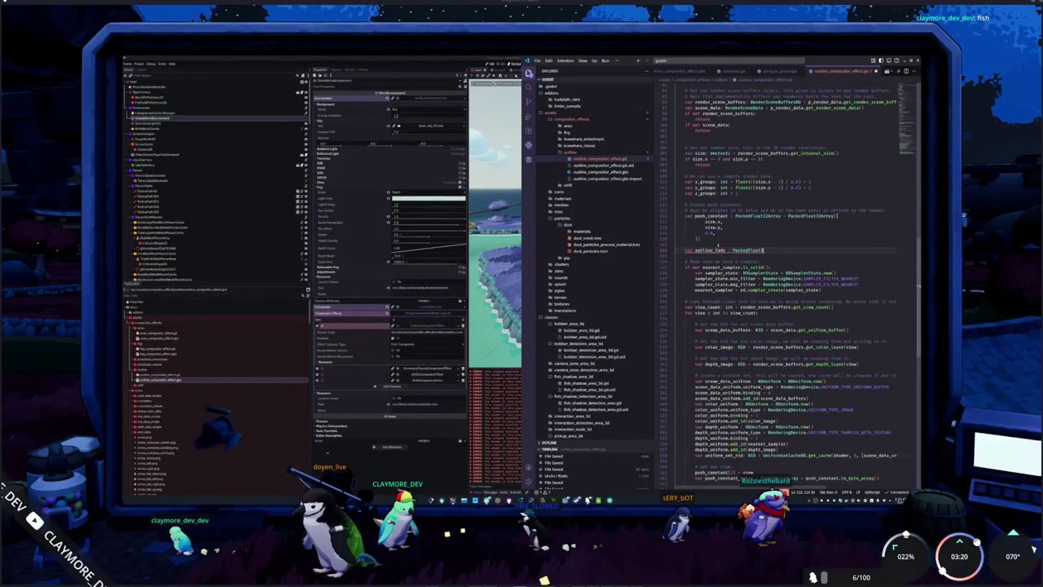
type("Array")
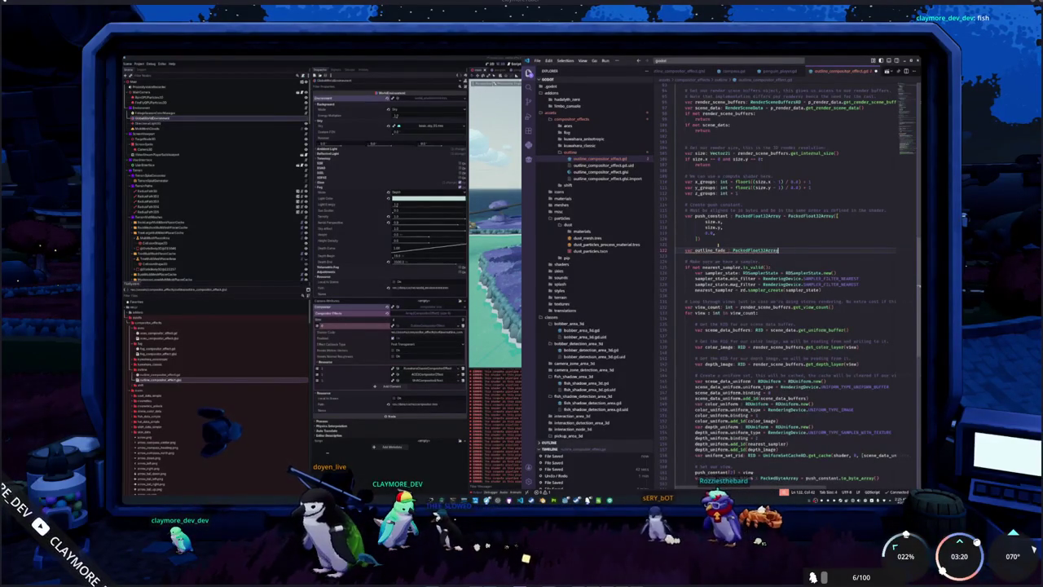
key("ctrl+shift+p")
key("Return")
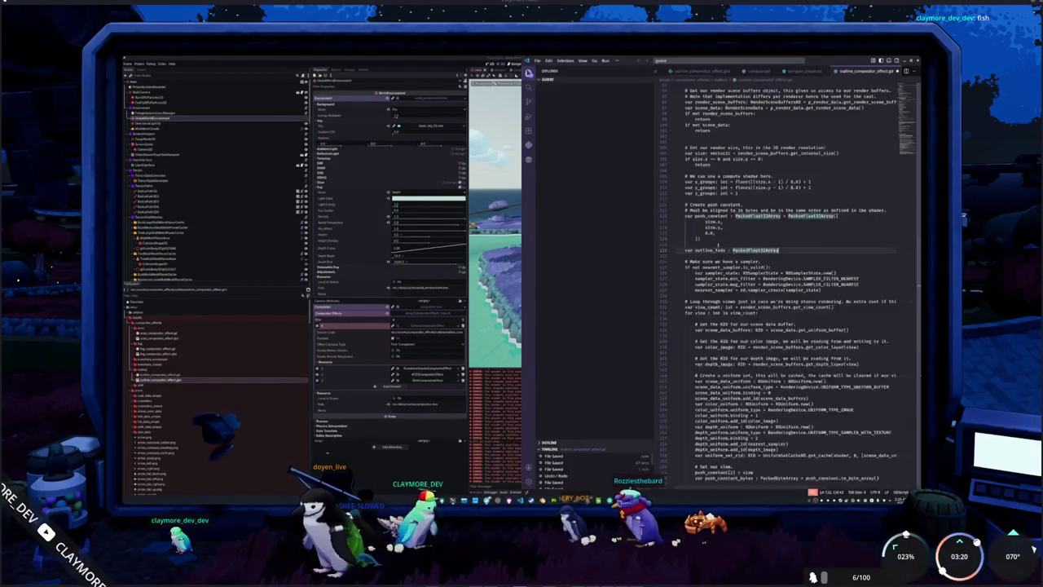
type(" = PackedF")
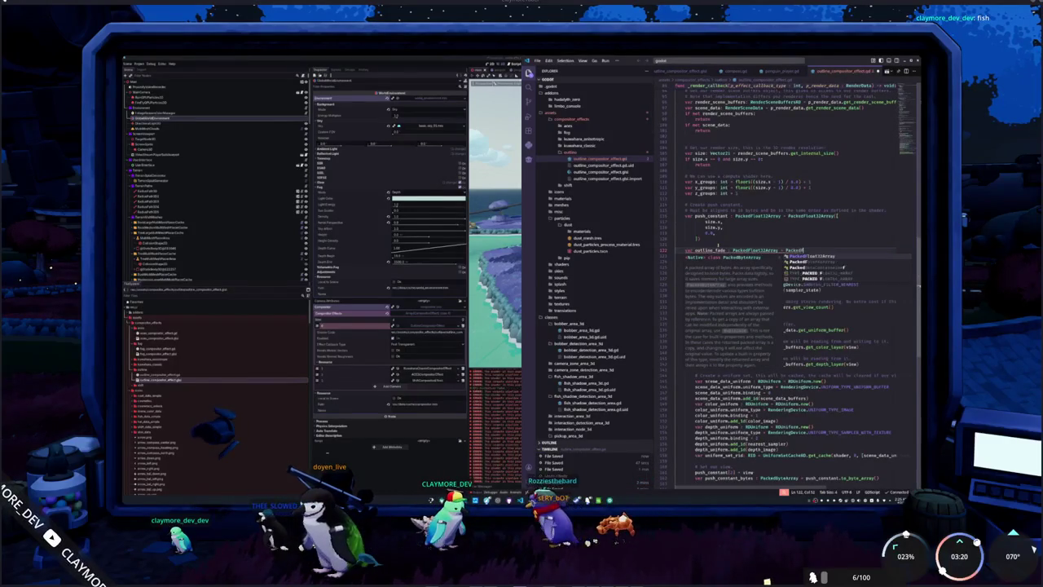
type("loat32Array([")
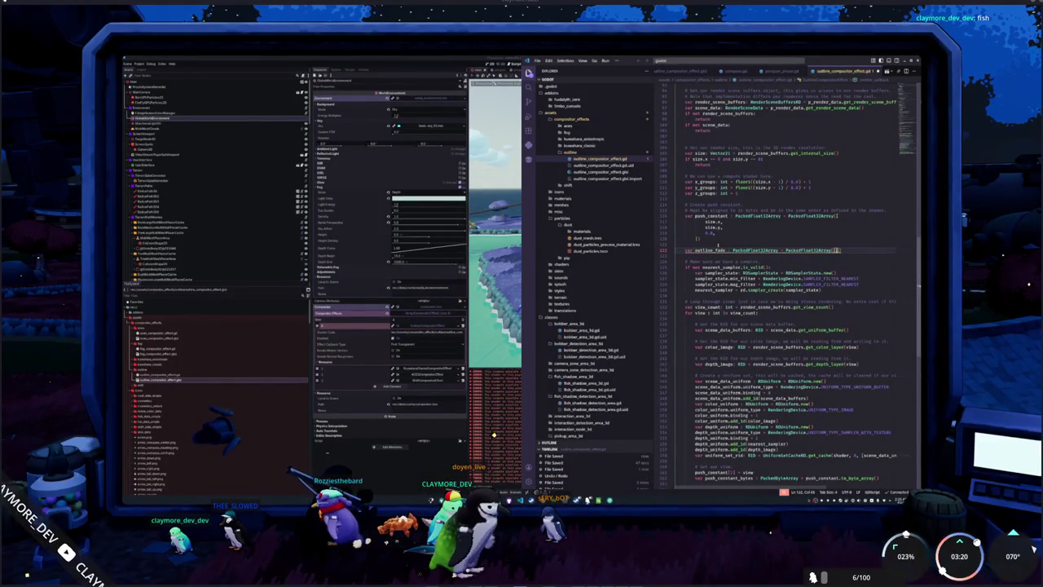
Step: Fill the outline_fade array with 1.0 values and indent them one level
key("Return")
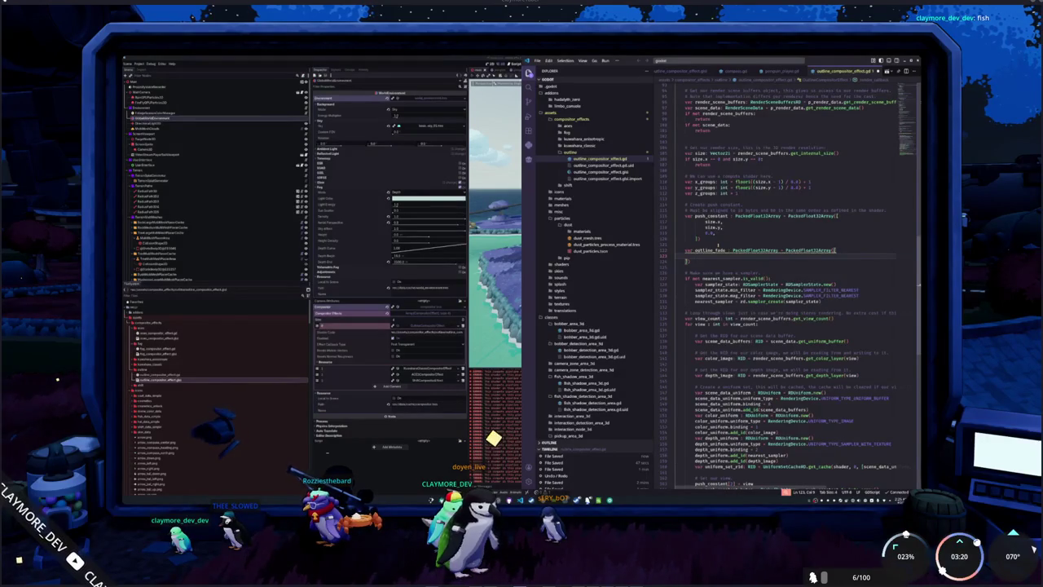
type("1.0,")
key("Return")
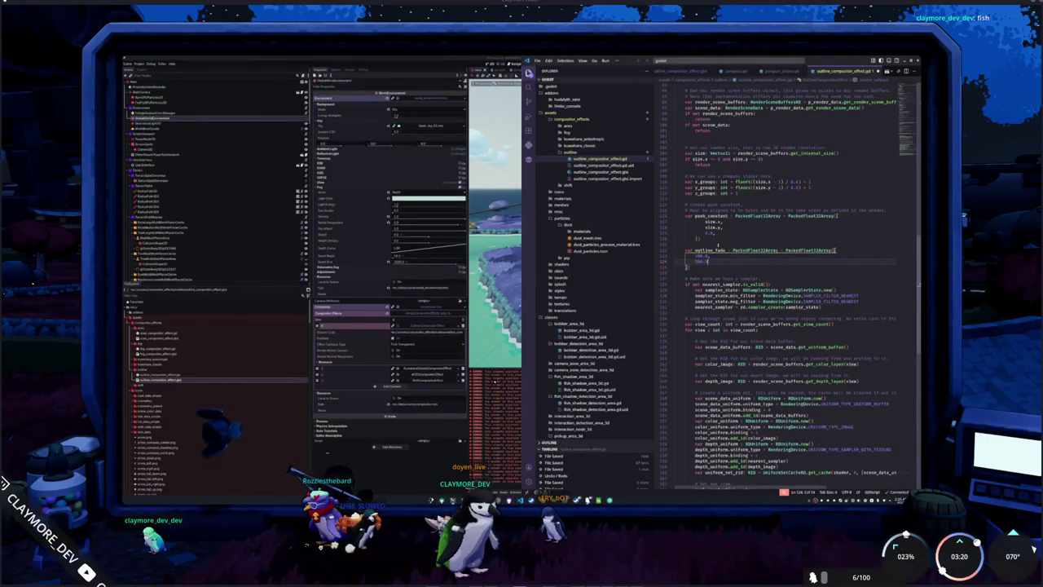
key("Down")
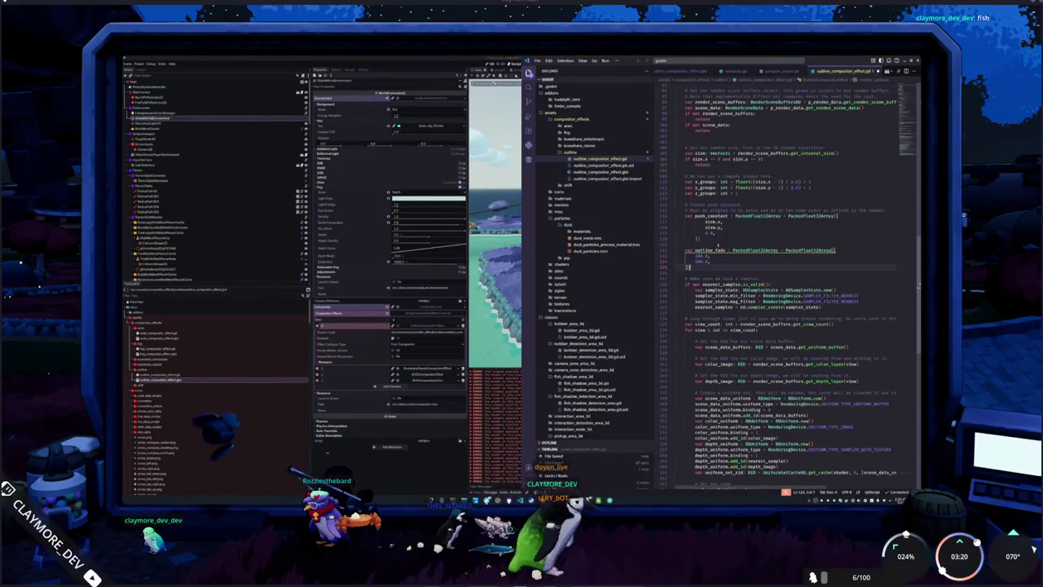
key("shift+Up")
key("shift+Up")
key("Tab")
key("Down")
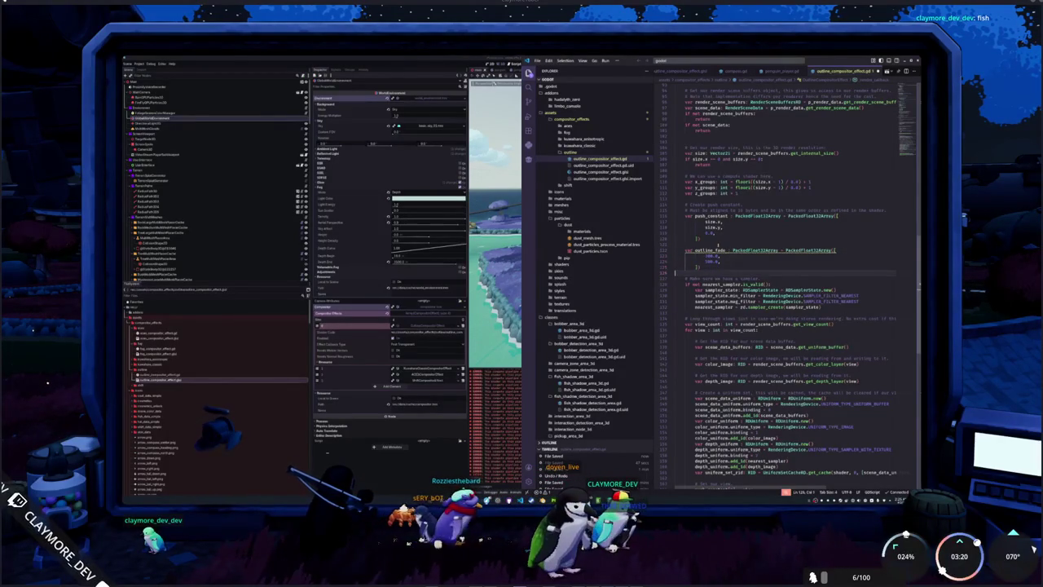
key("Down")
key("ctrl+shift+Right")
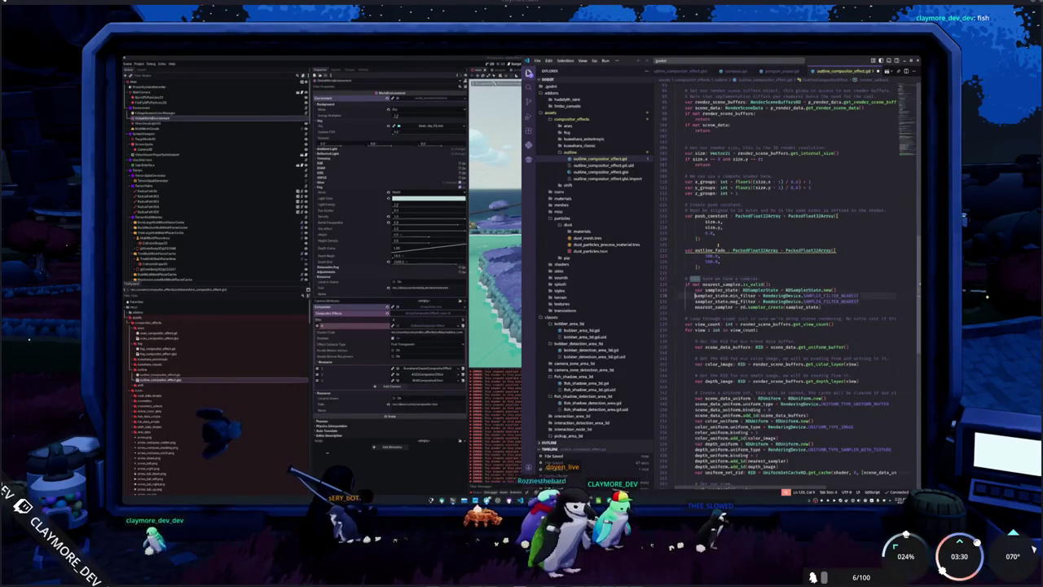
Step: Create fade_uniform as RDUniform.new() below the uniform set creation
scroll(790, 326, "down", 3)
left_click(696, 423)
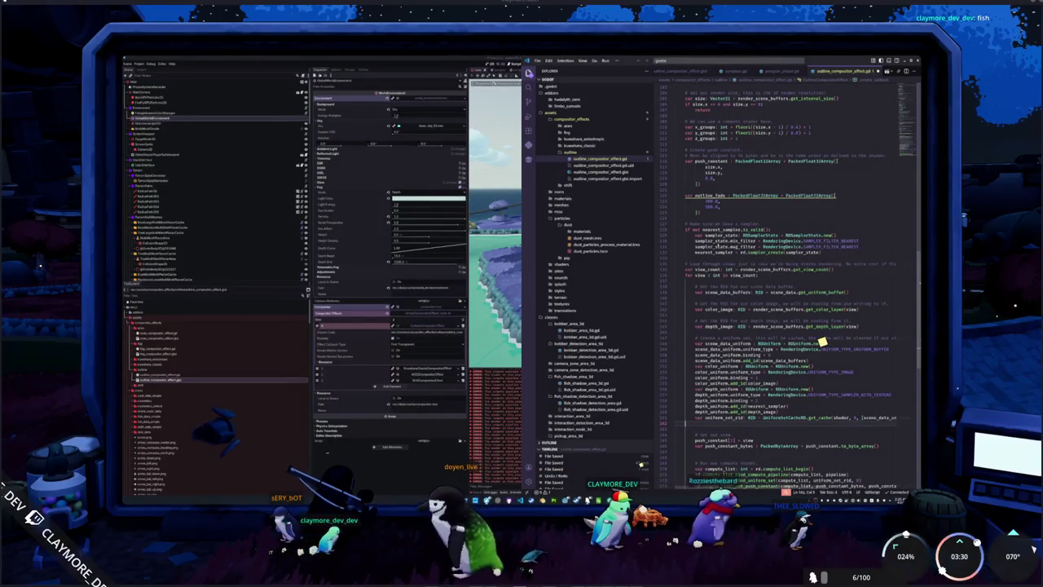
key("Return")
type("var")
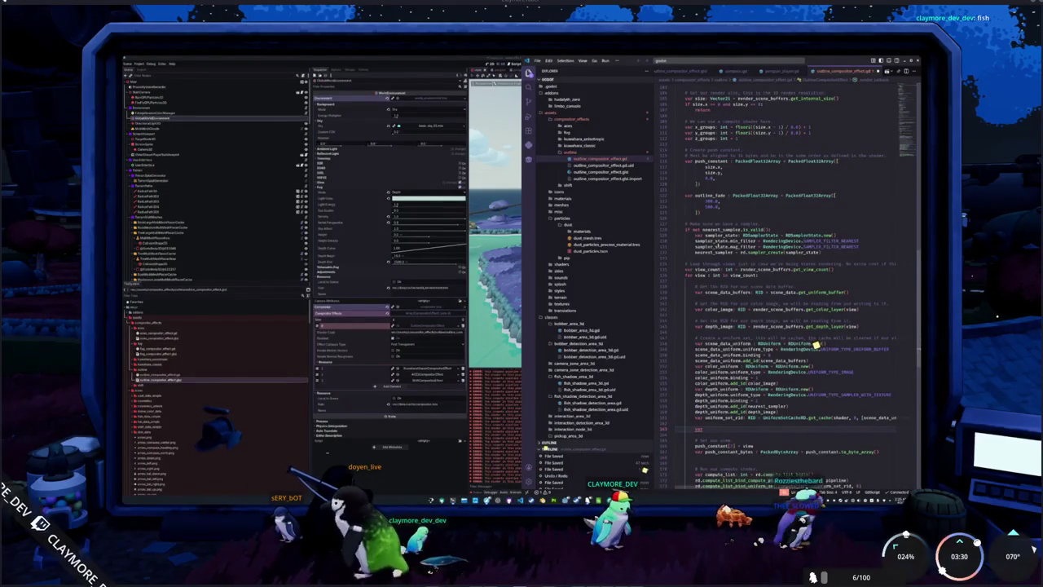
type(" outline")
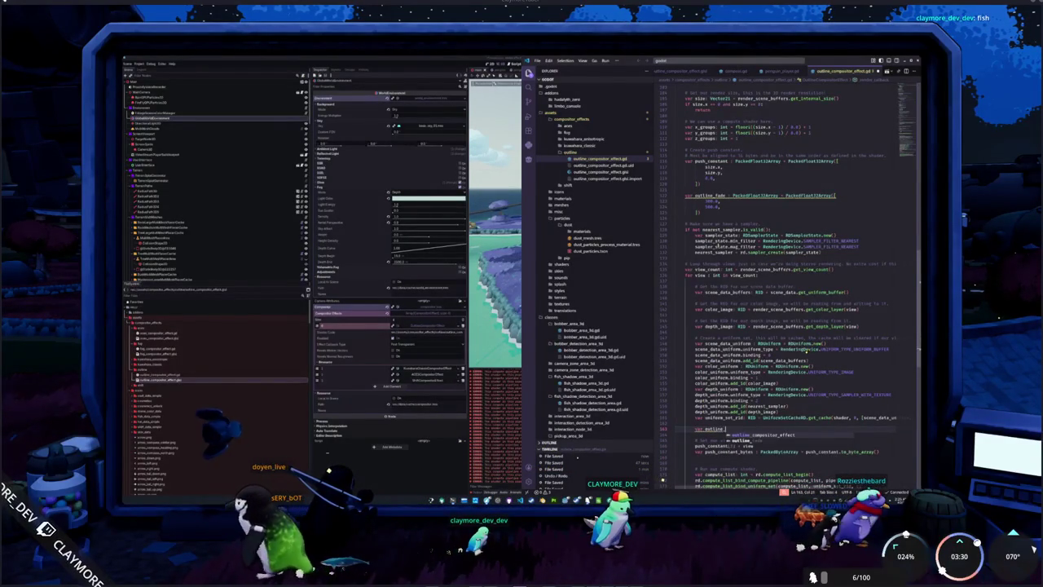
key("BackSpace")
key("BackSpace")
key("BackSpace")
type("fade")
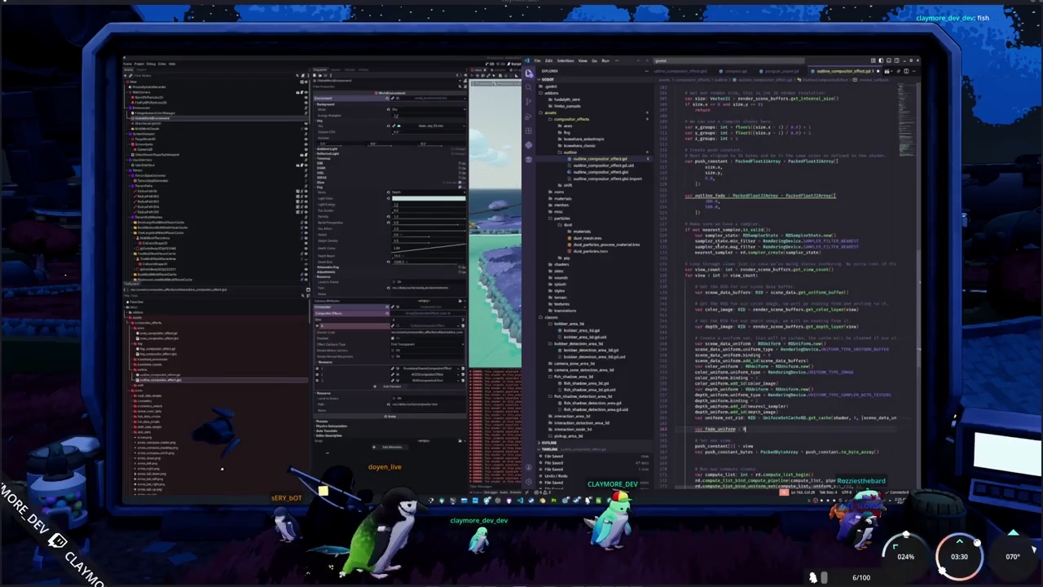
type("DUn")
key("Return")
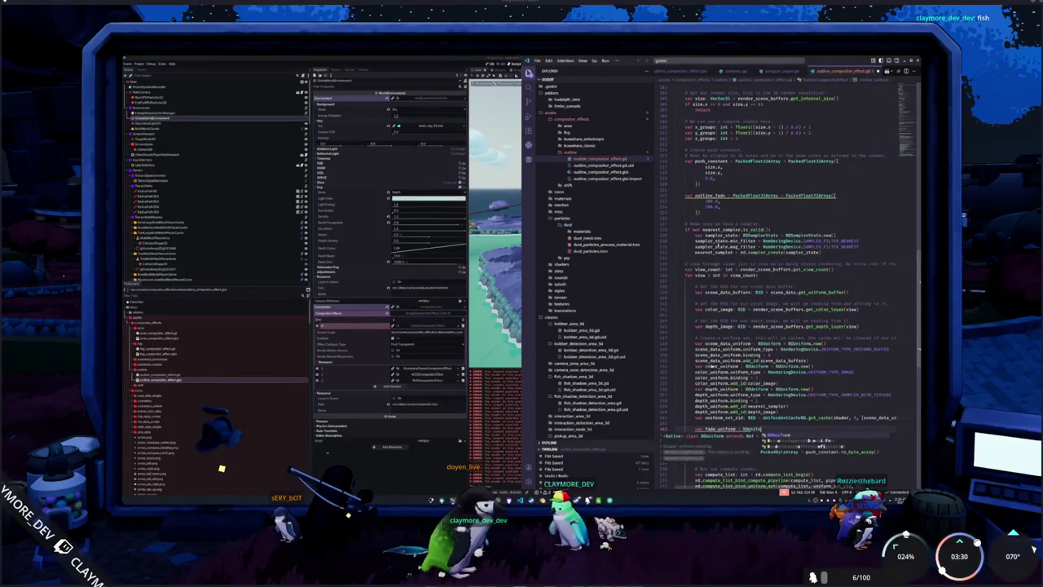
type(" = RDUniform.new()")
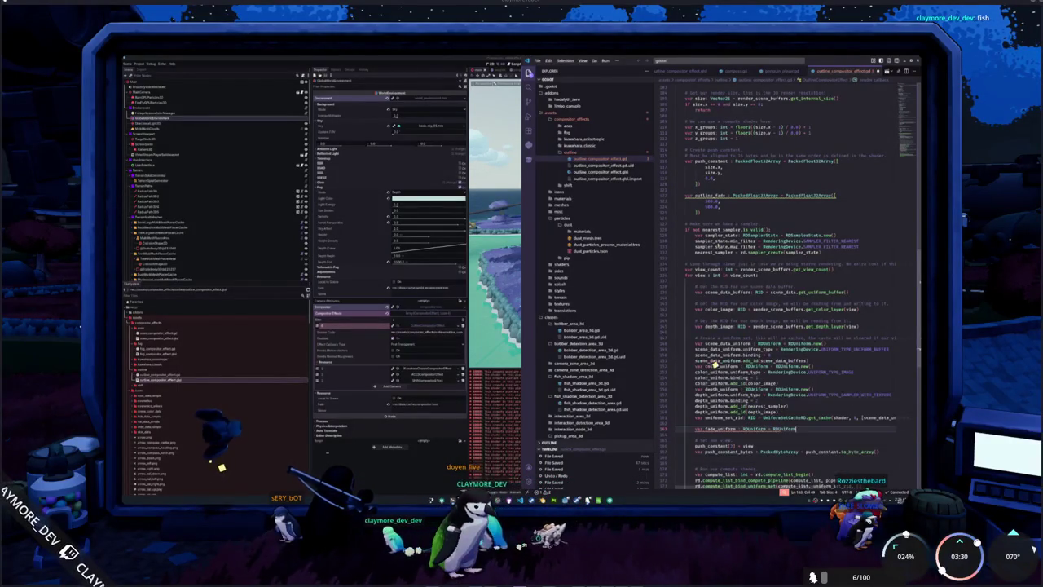
key("Return")
Step: Set fade_uniform's uniform_type to RenderingDevice.UNIFORM_TYPE_STORAGE_BUFFER
type("fade_")
key("Return")
type(".uniform_type = RenderingDevice.")
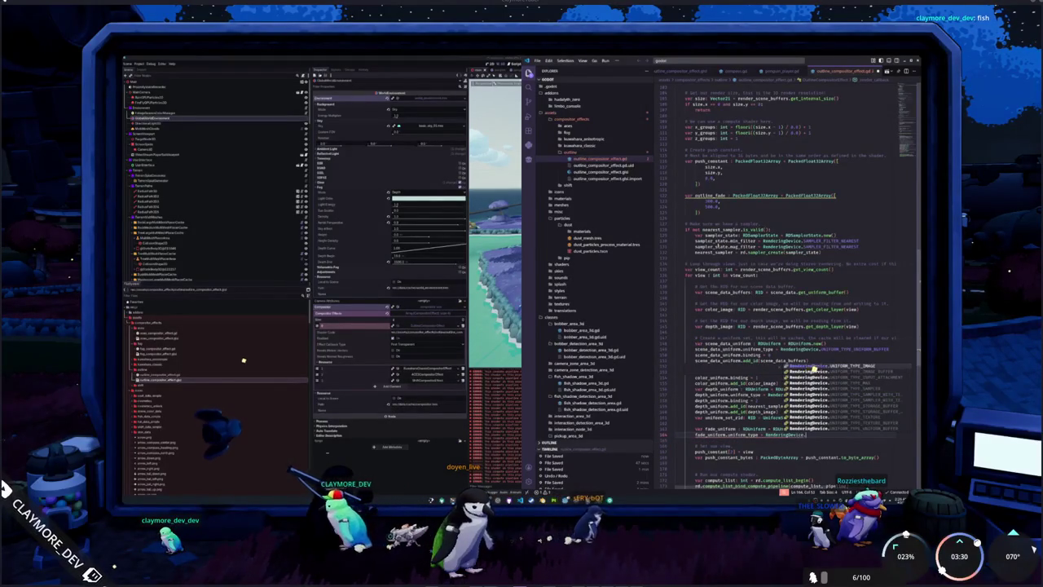
type("UNIFORM_TYP")
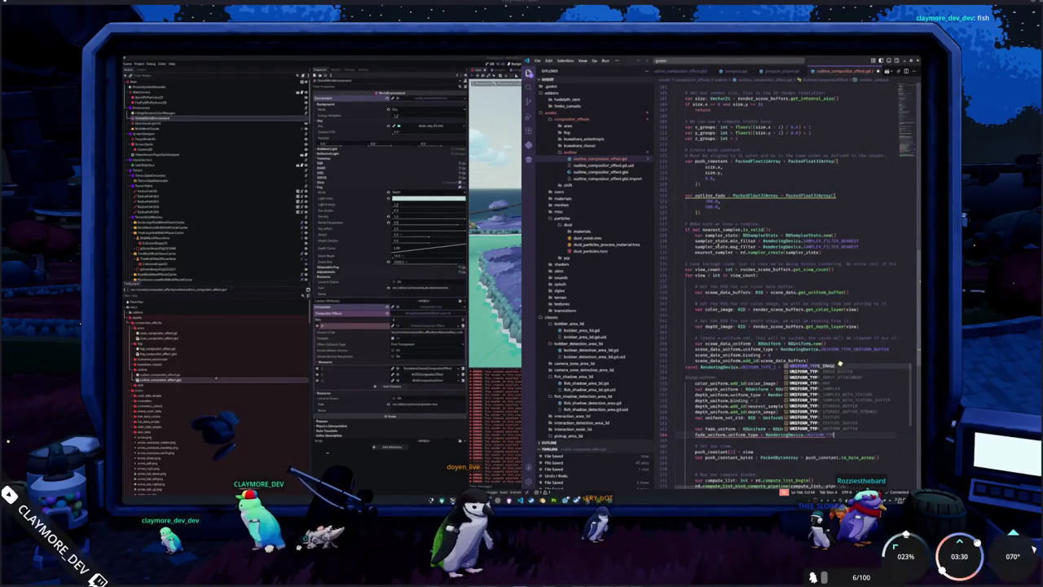
type("E_ST")
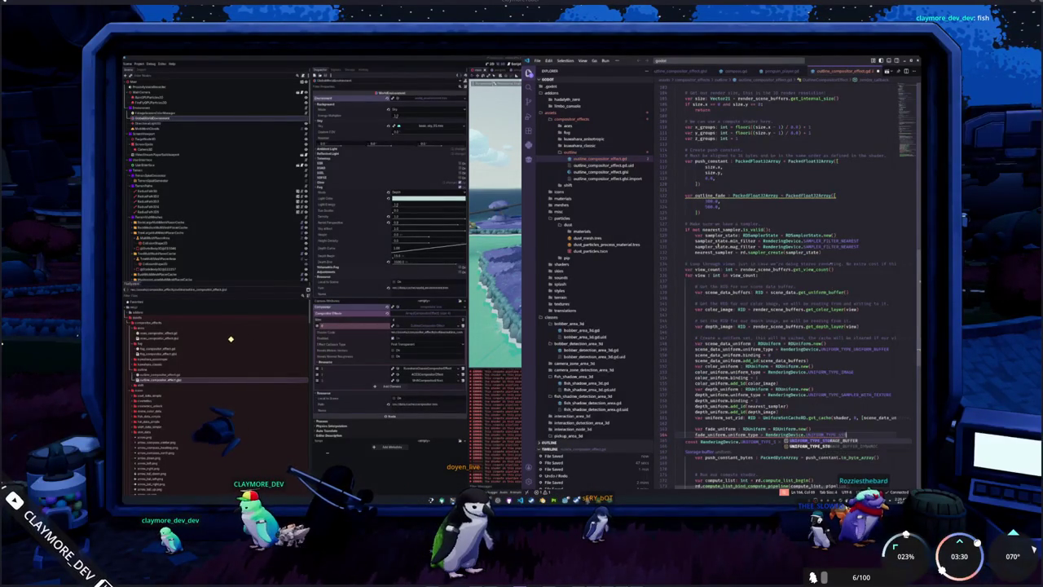
key("Return")
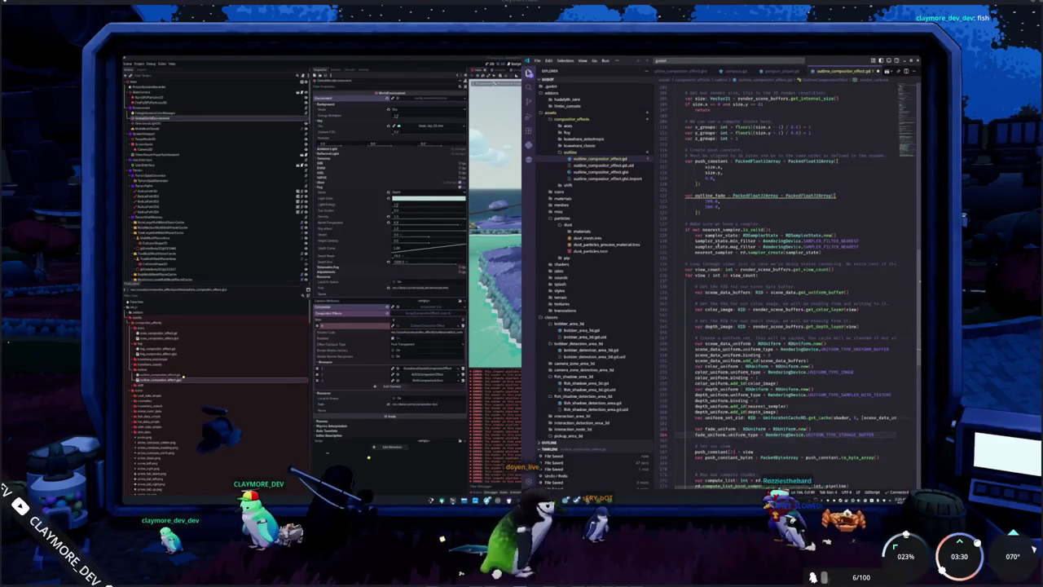
Step: Set fade_uniform's binding to 1 and start another fade_uniform member line
key("Return")
type("fade_unifor")
key("Return")
type(".bindi")
key("Return")
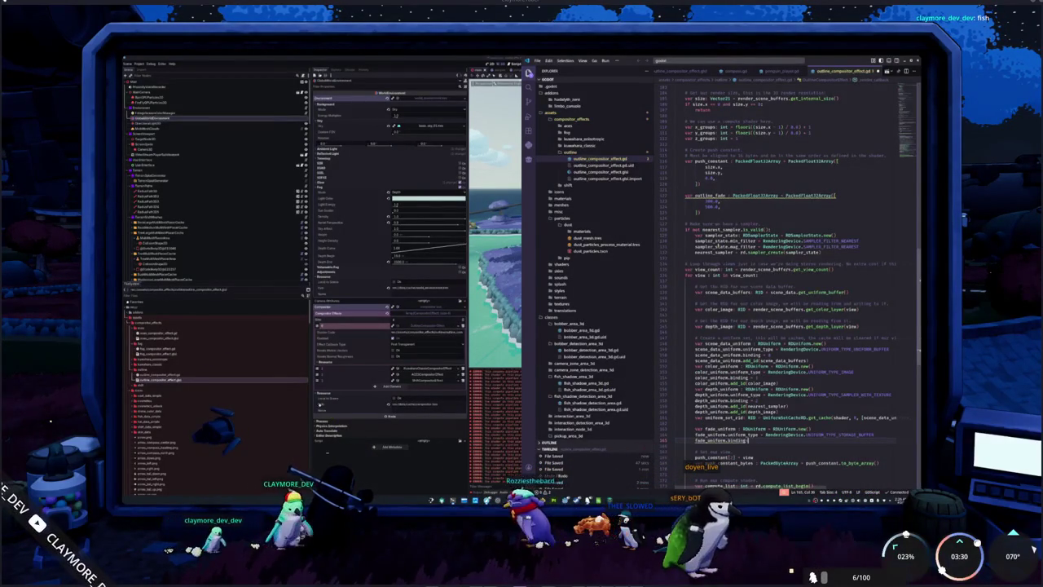
type("= 1")
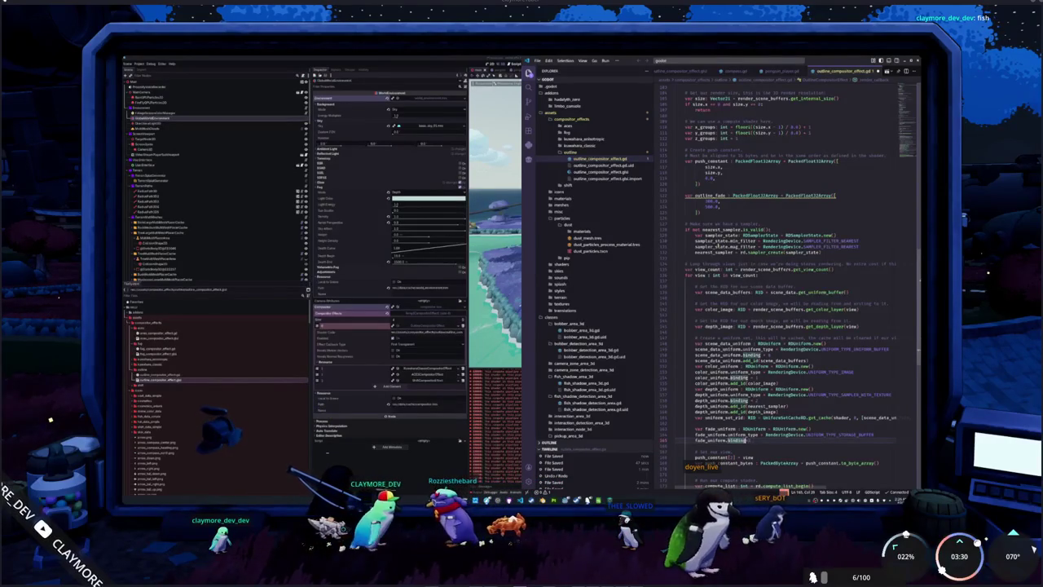
key("Return")
type("fade_uniform")
key("Return")
type(".add_id")
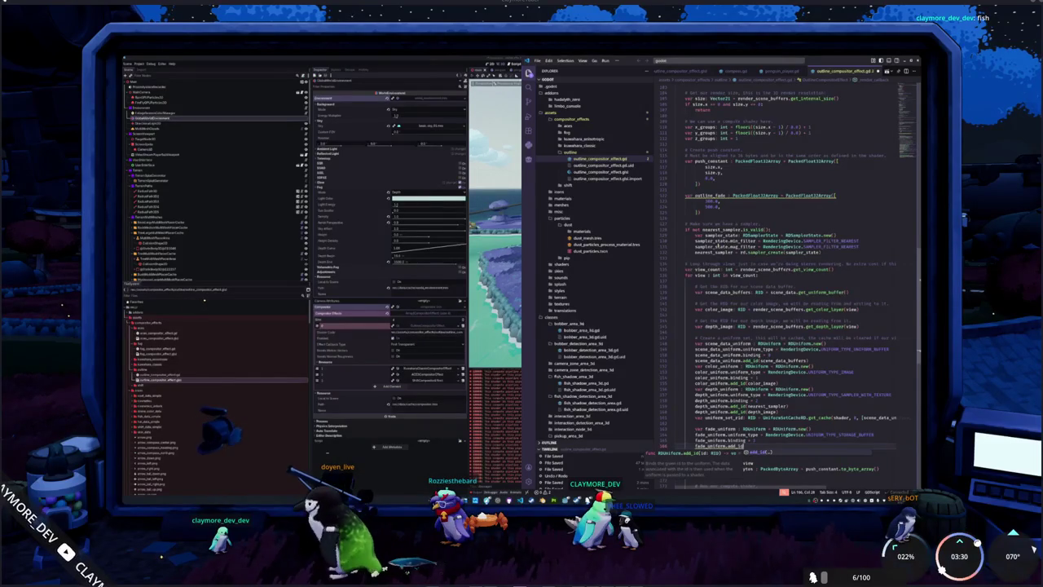
key("BackSpace")
key("BackSpace")
key("BackSpace")
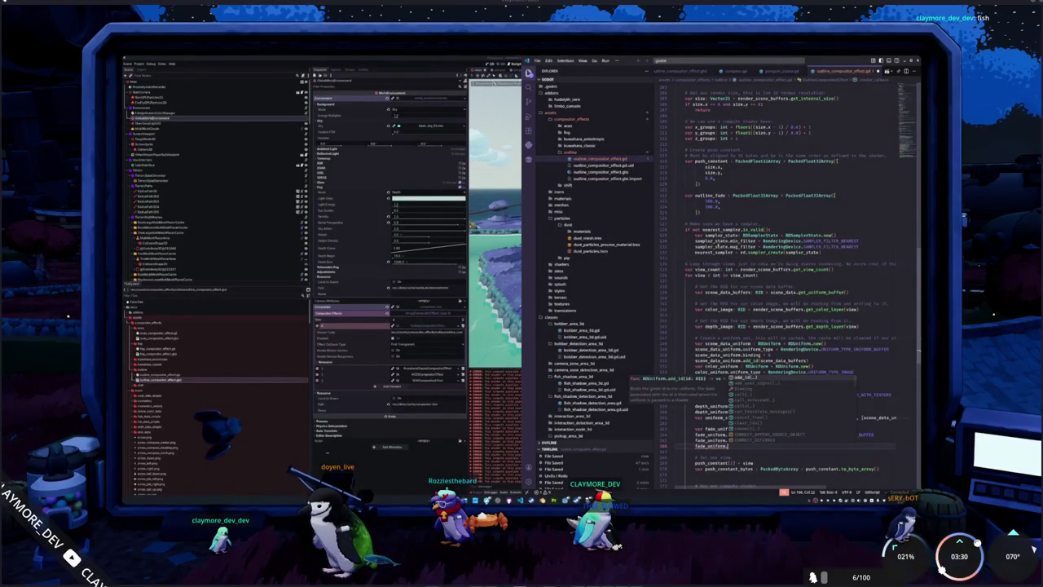
key("alt+Tab")
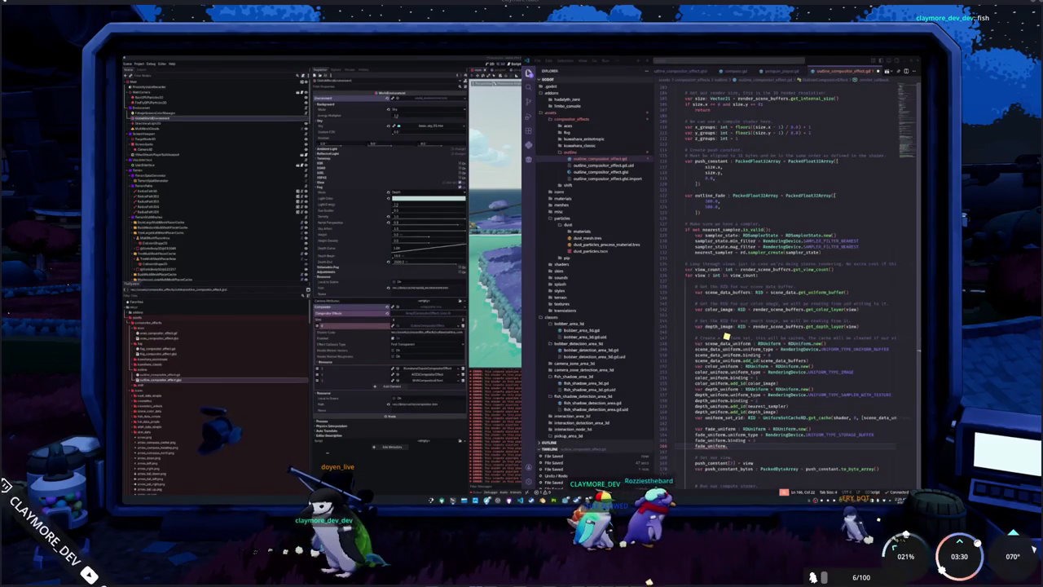
Step: Find the 'Provide input data' example in the compute shader docs and select its rd.storage_buffer_create line
scroll(269, 299, "down", 5)
scroll(269, 296, "down", 5)
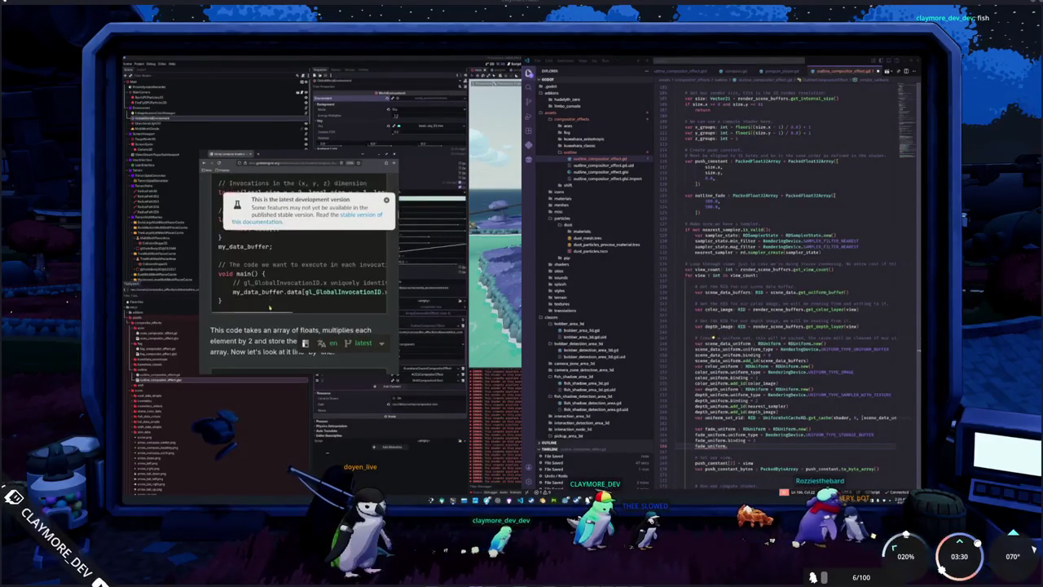
scroll(247, 303, "up", 3)
scroll(247, 304, "down", 5)
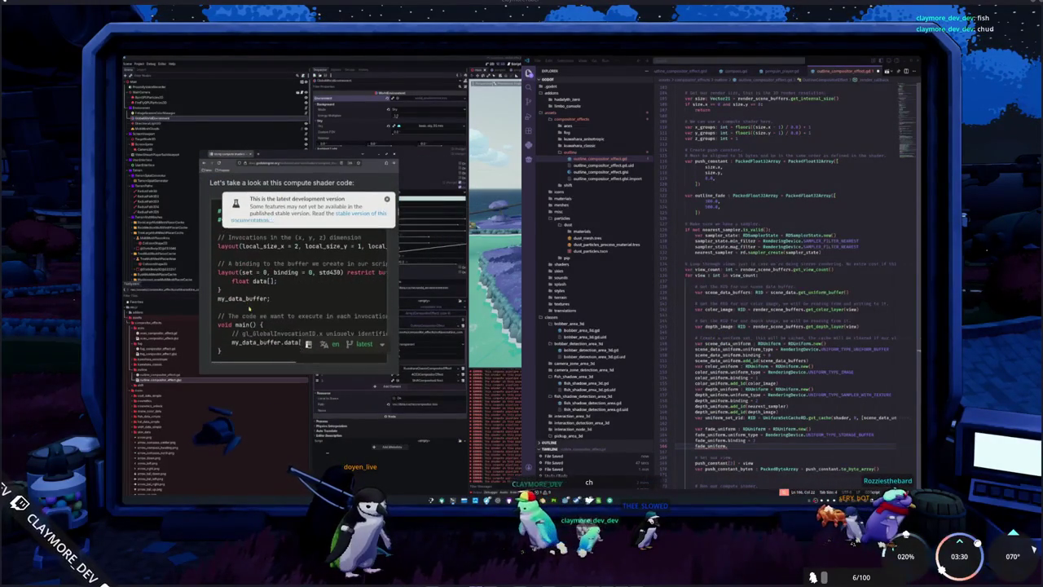
scroll(298, 261, "down", 10)
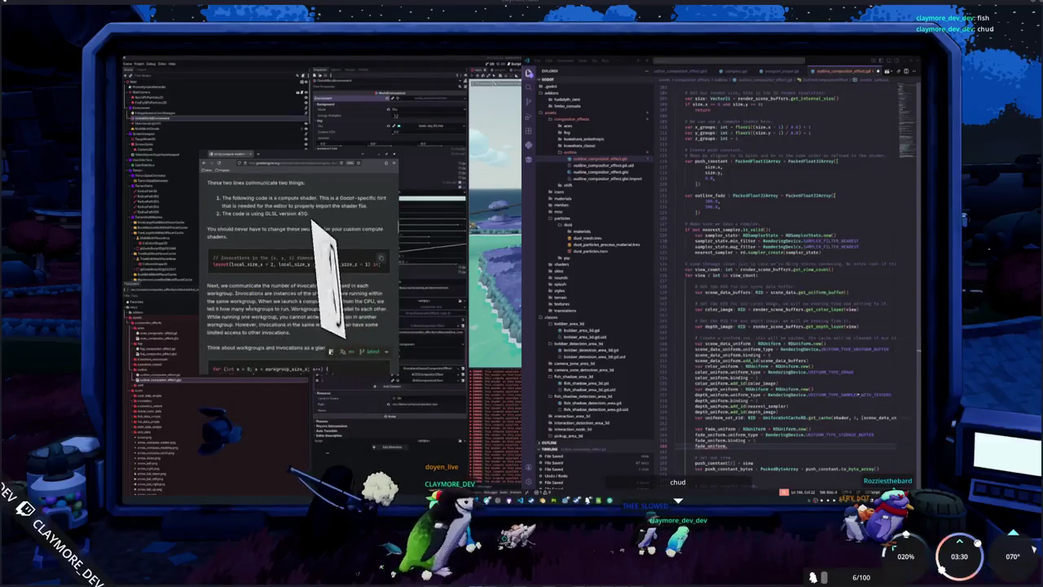
scroll(250, 308, "down", 10)
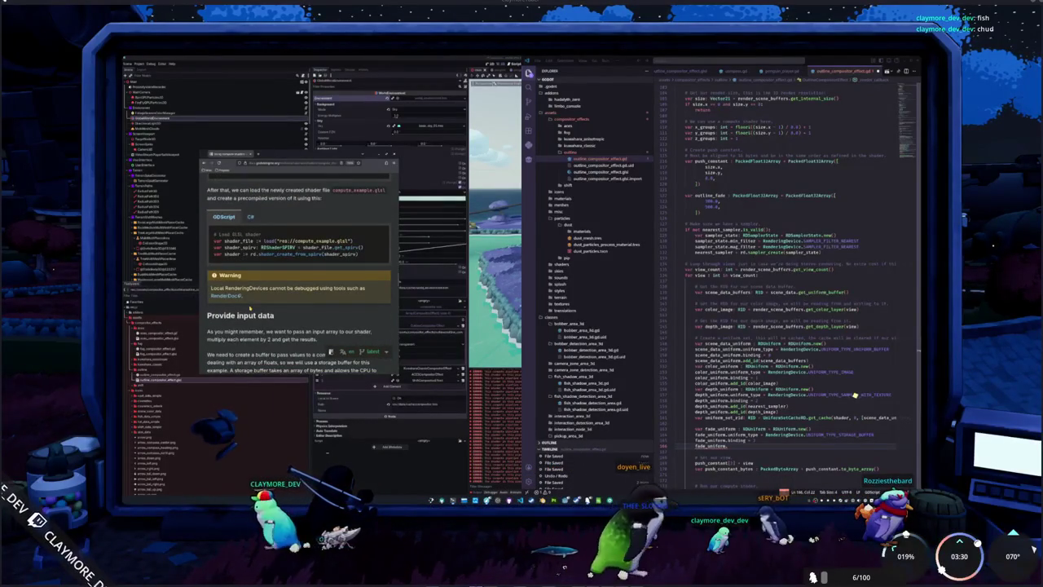
scroll(250, 309, "down", 10)
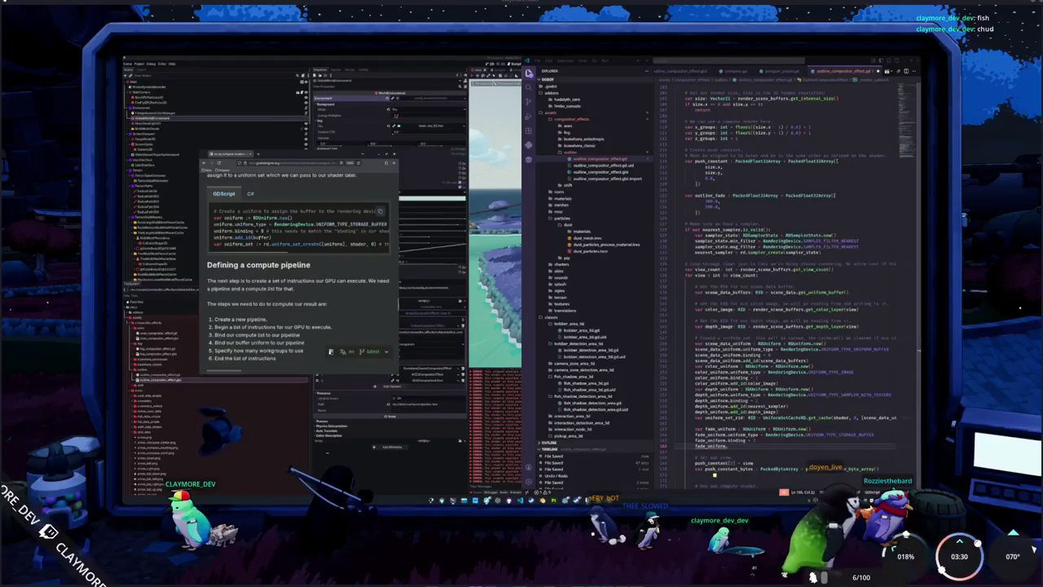
scroll(254, 263, "up", 3)
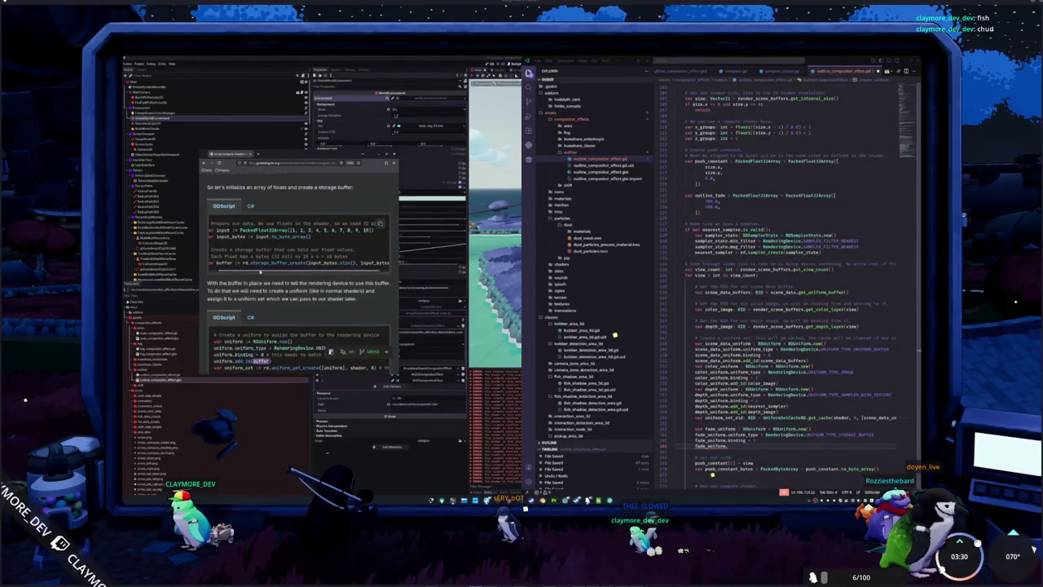
left_click_drag(282, 262, 372, 263)
left_click_drag(251, 263, 390, 262)
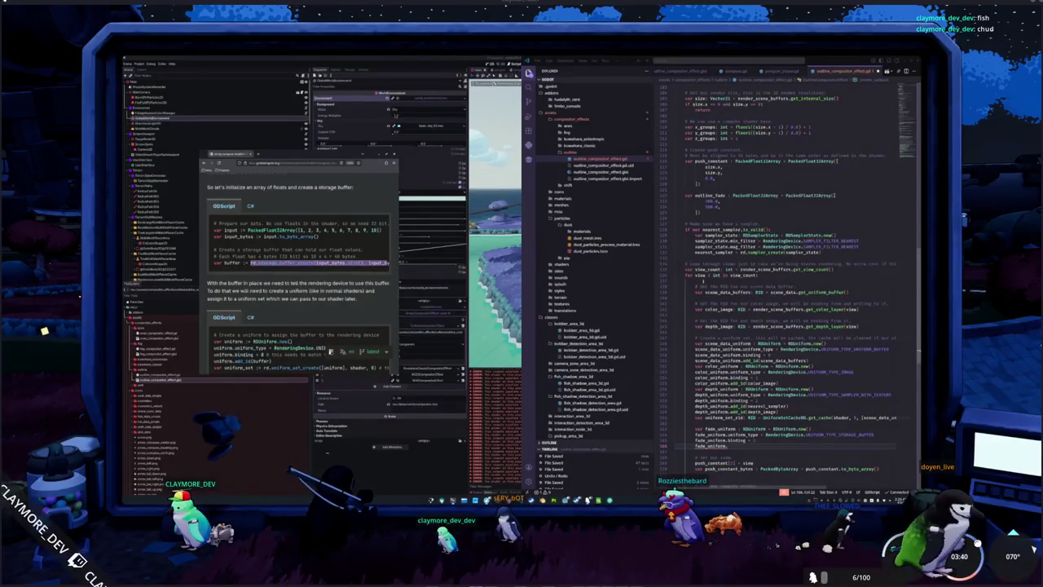
left_click(696, 283)
scroll(696, 283, "up", 4)
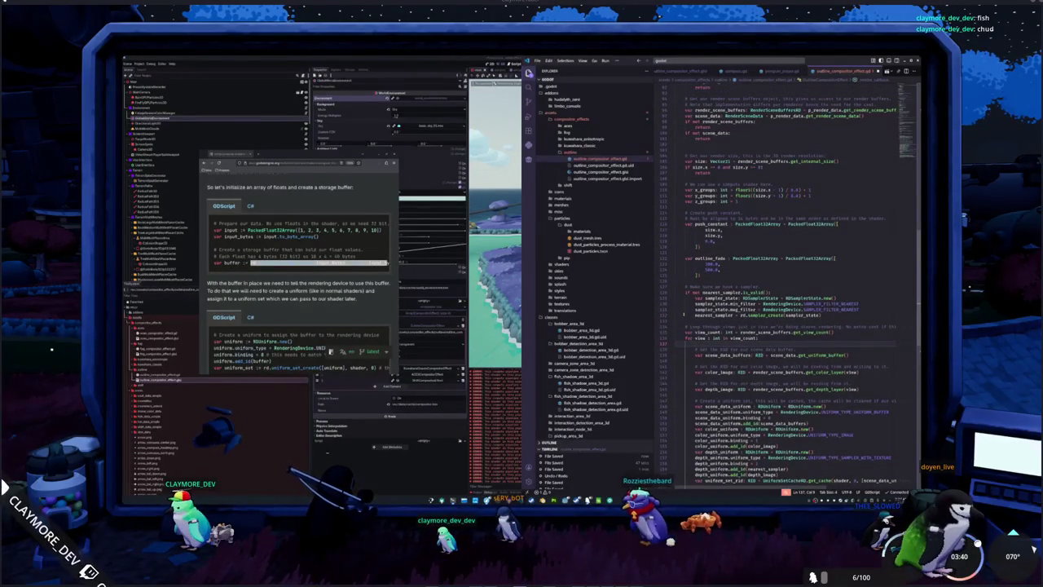
Step: Declare 'var fade_buffer : RID' beneath the nearest_sampler RID member
left_click(675, 321)
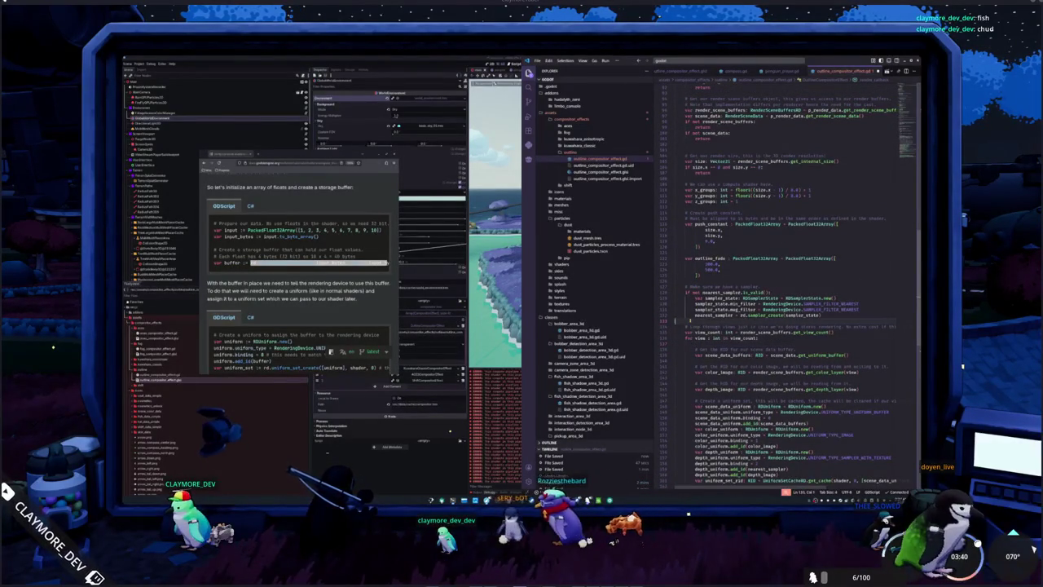
scroll(675, 320, "up", 15)
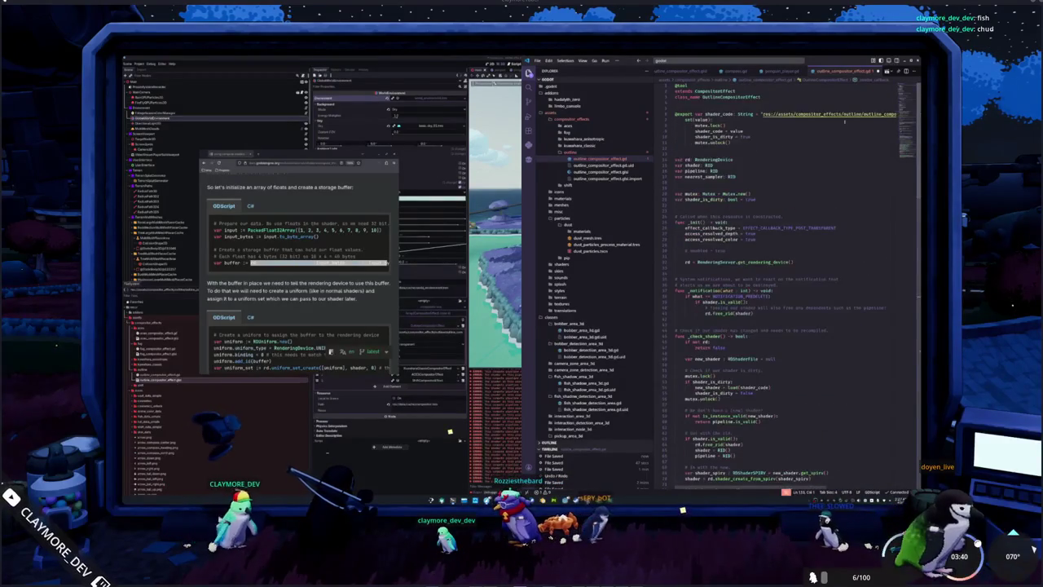
left_click(705, 183)
type("var ")
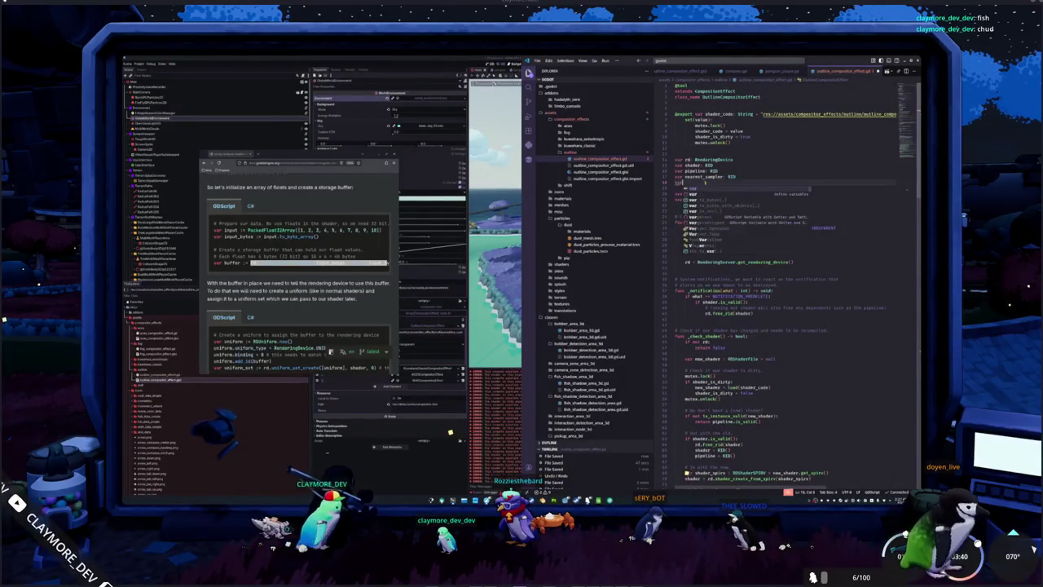
type("fade_buffer")
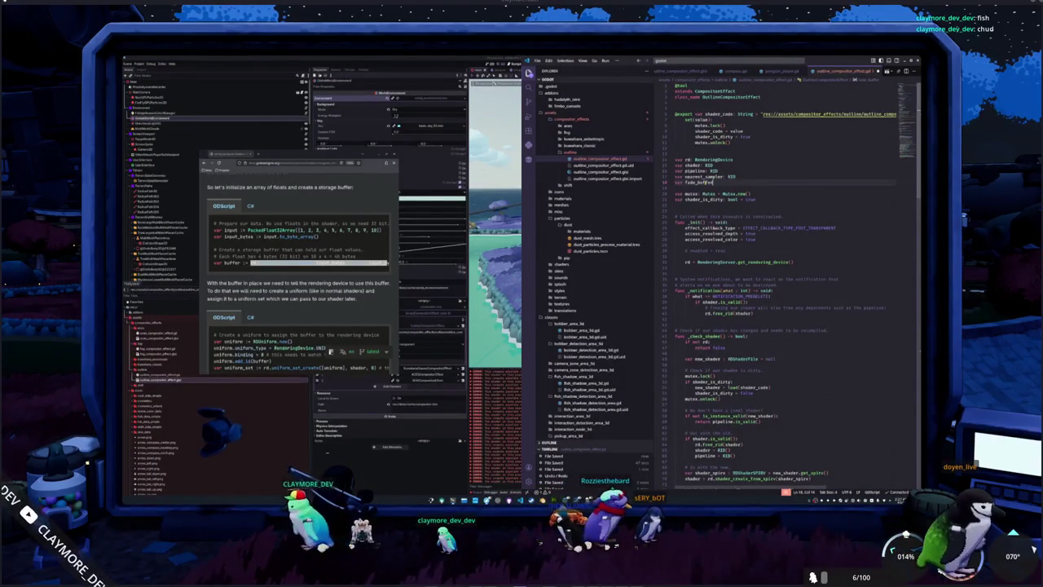
key("Return")
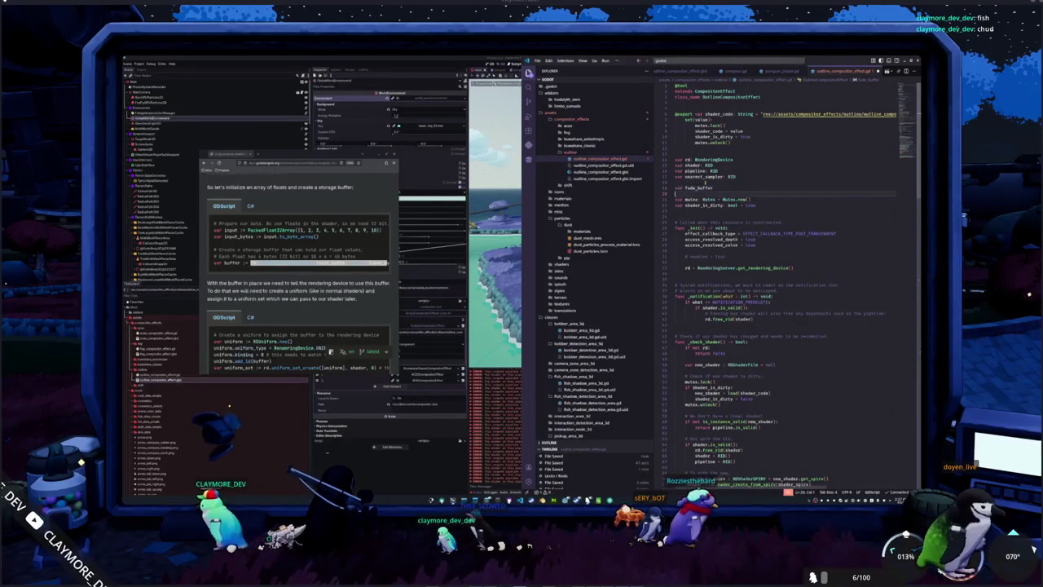
type(" : RID")
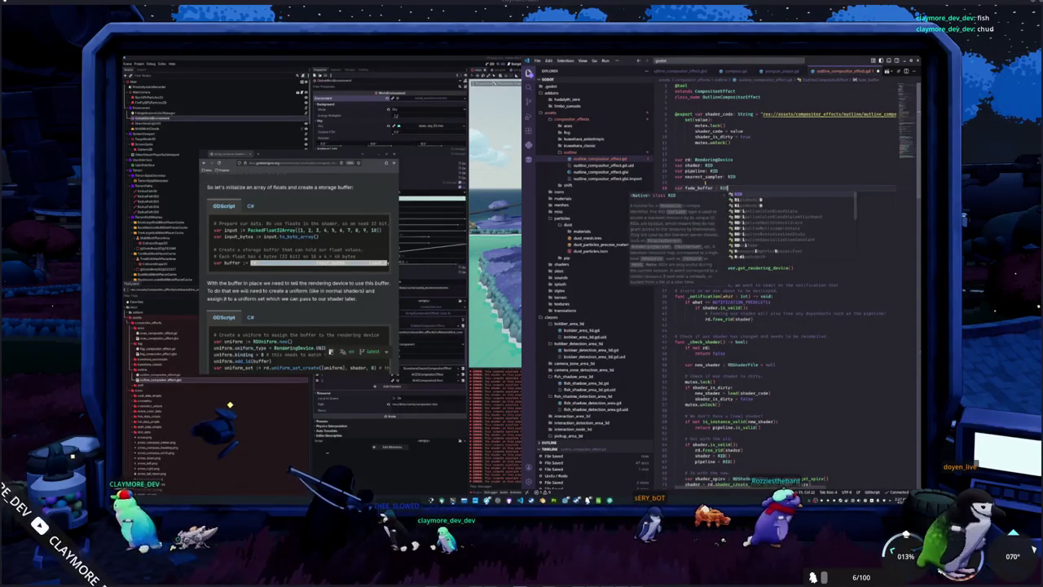
key("BackSpace")
key("Down")
key("Down")
key("Down")
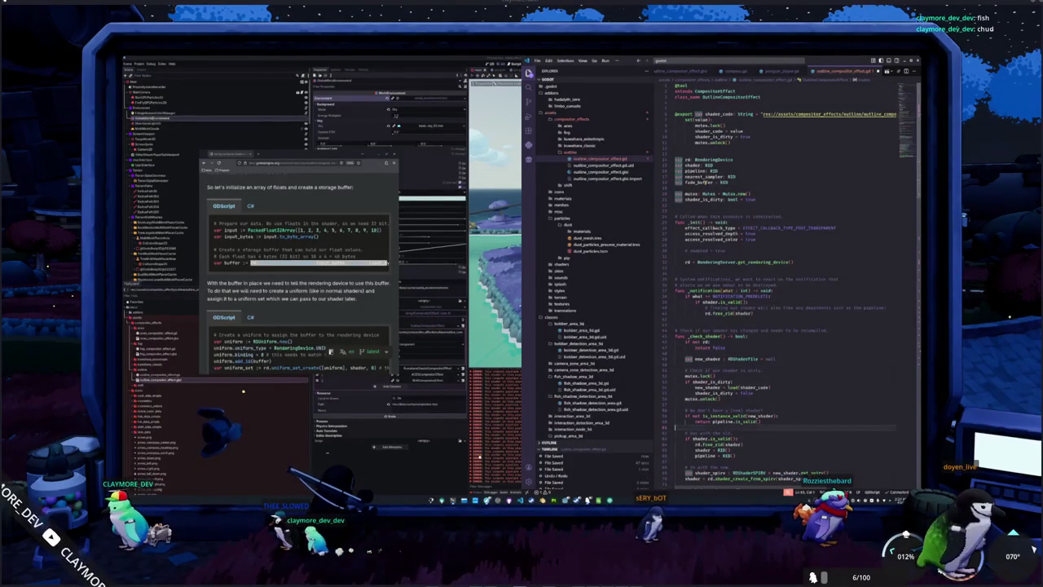
key("Down")
key("Down")
key("Down")
key("Down")
key("Down")
key("Down")
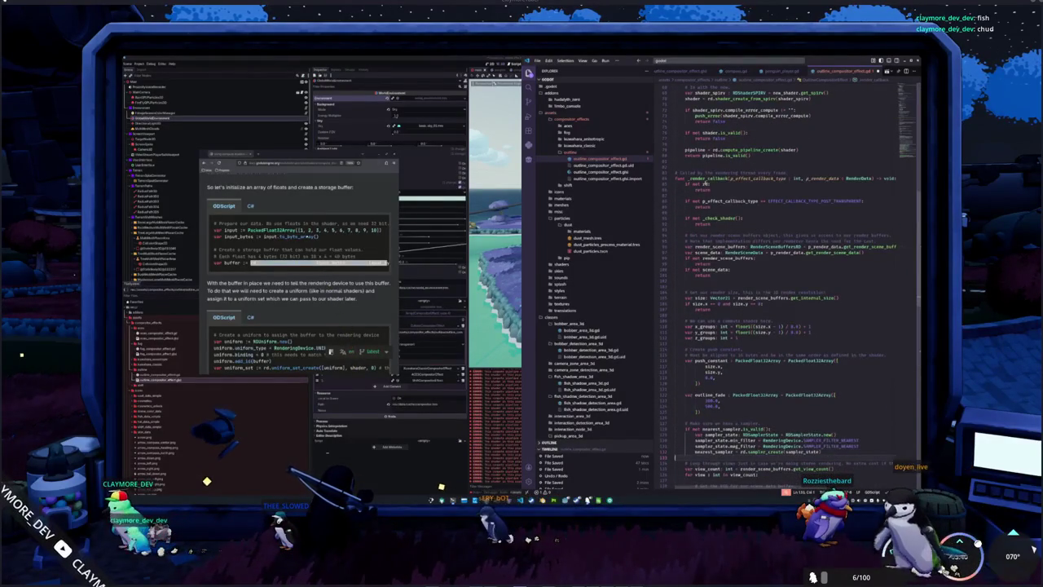
Step: Below the sampler setup, add 'if not fade_buffer.is_valid():' assigning rd.storage_buffer_create(outline_fade.size()) to fade_buffer
key("Down")
key("Down")
key("Down")
key("Up")
key("Up")
key("Return")
type("if n")
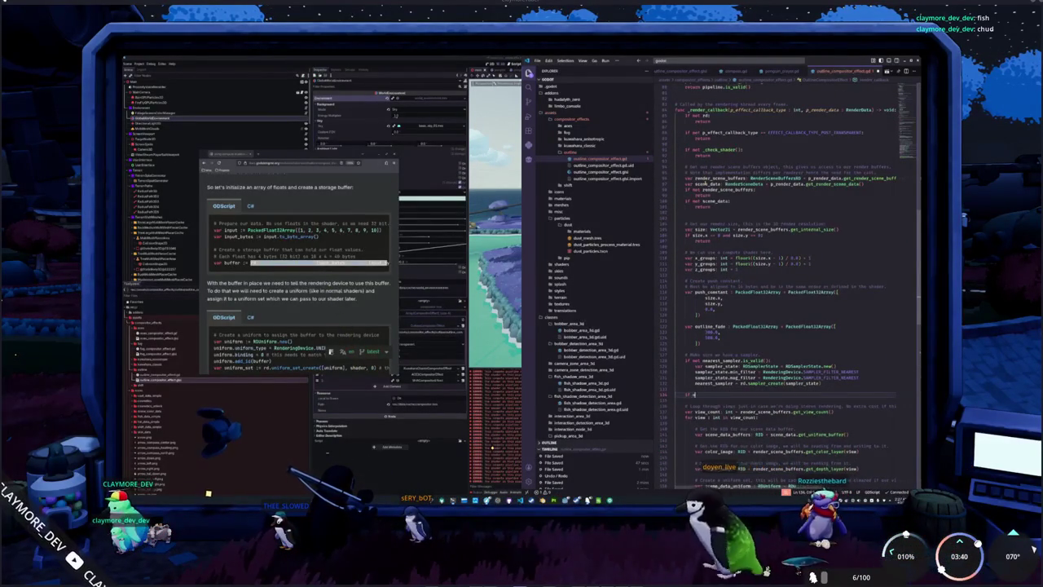
type("ot fade_buffer.is_valid():")
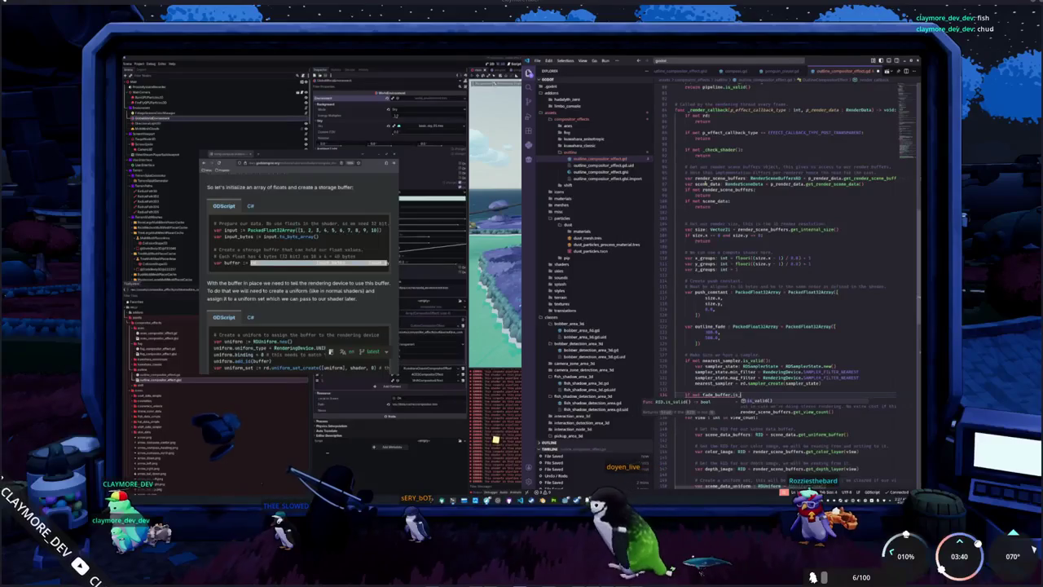
key("Return")
type("va")
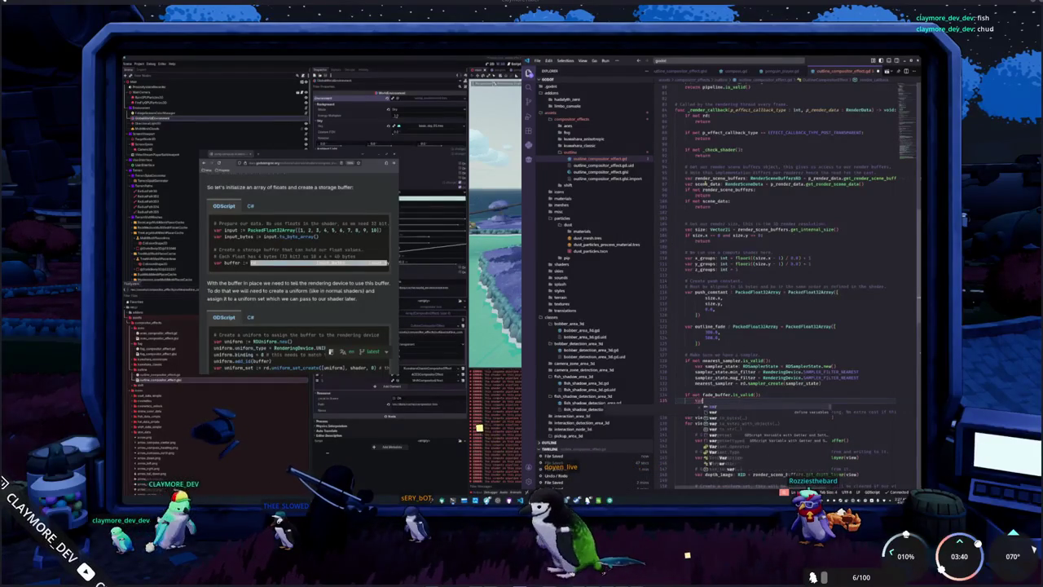
type("r fade_buffer :")
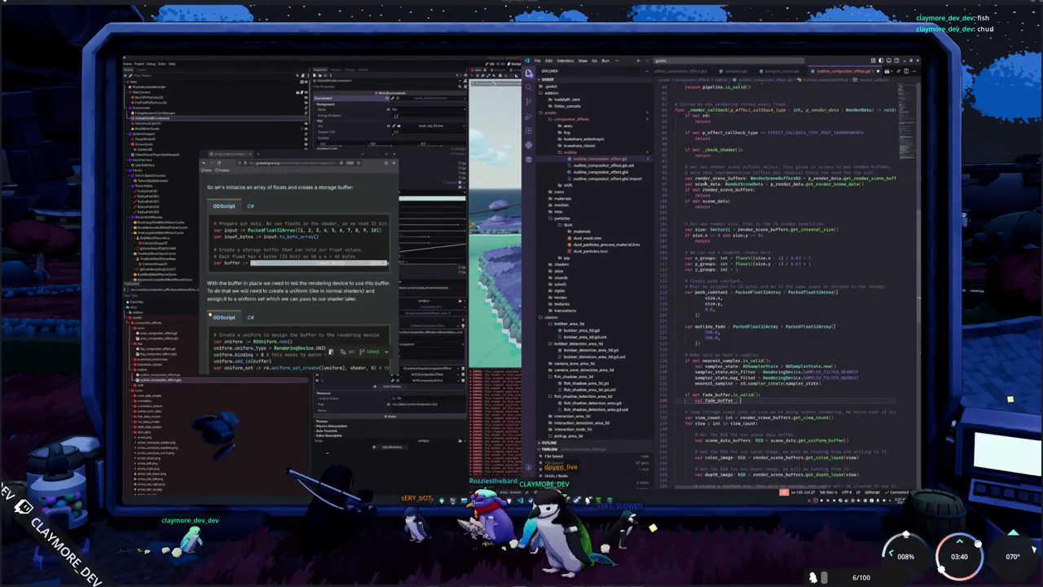
key("BackSpace")
type(":")
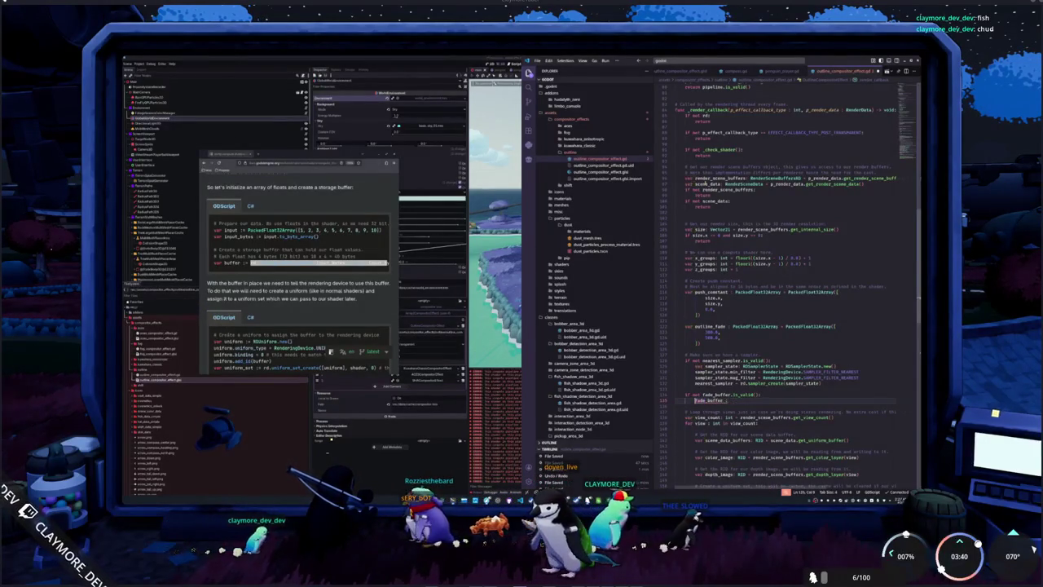
type("= rd.storage_buffer_create(")
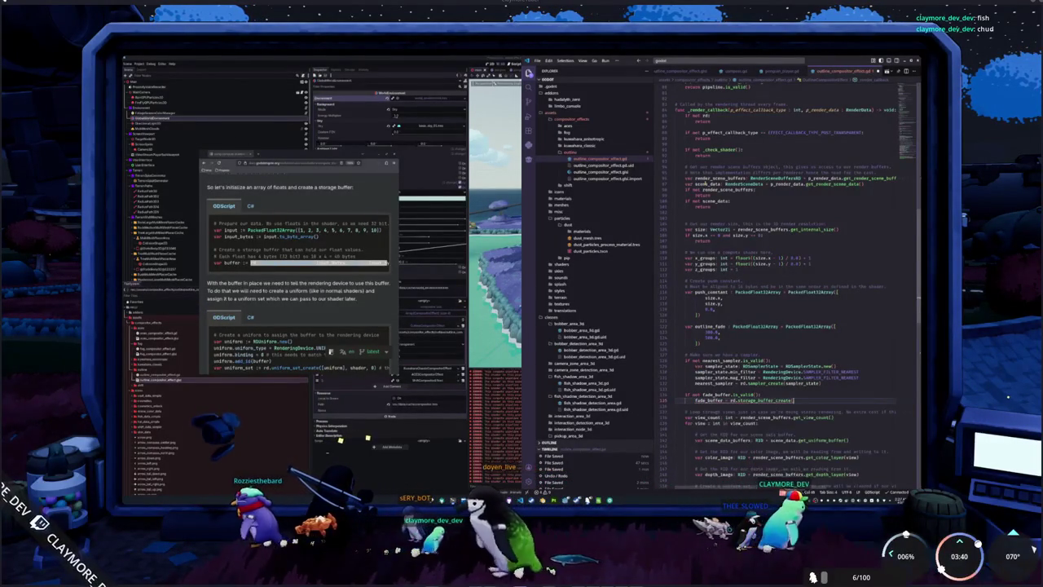
type("fade_buffer.size")
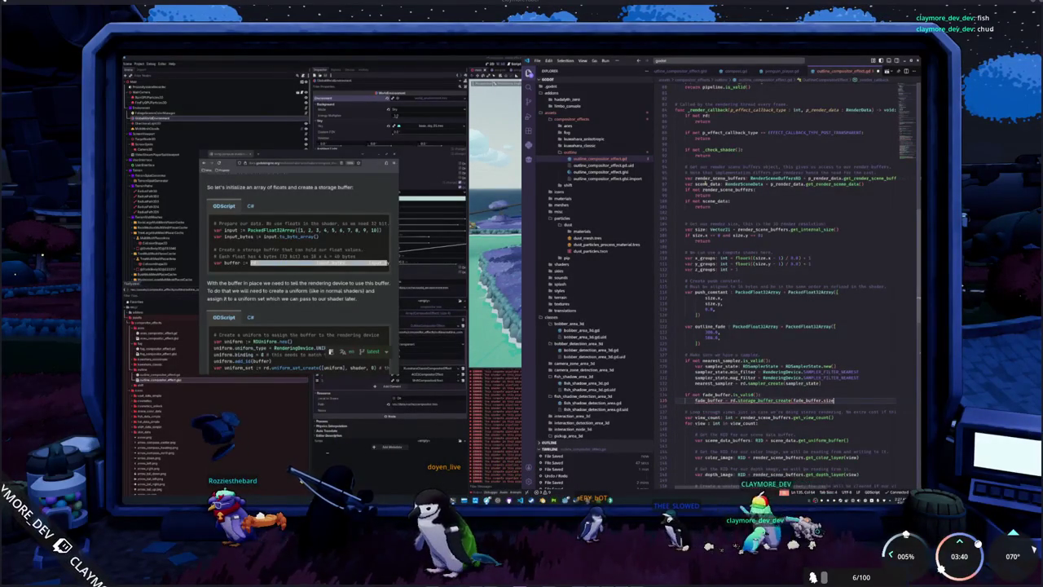
type("(")
key("Home")
type("outline_fade")
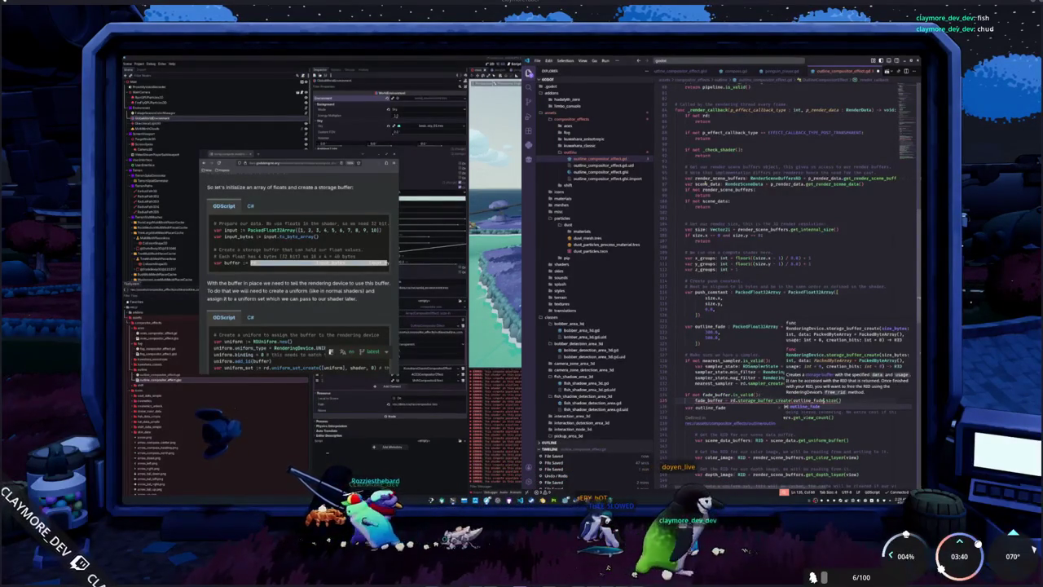
key("End")
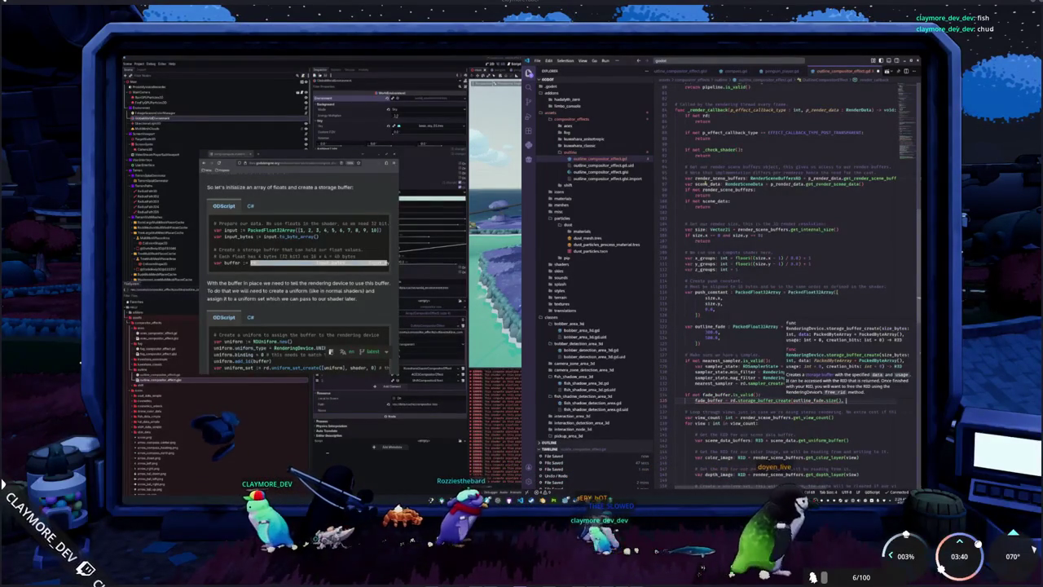